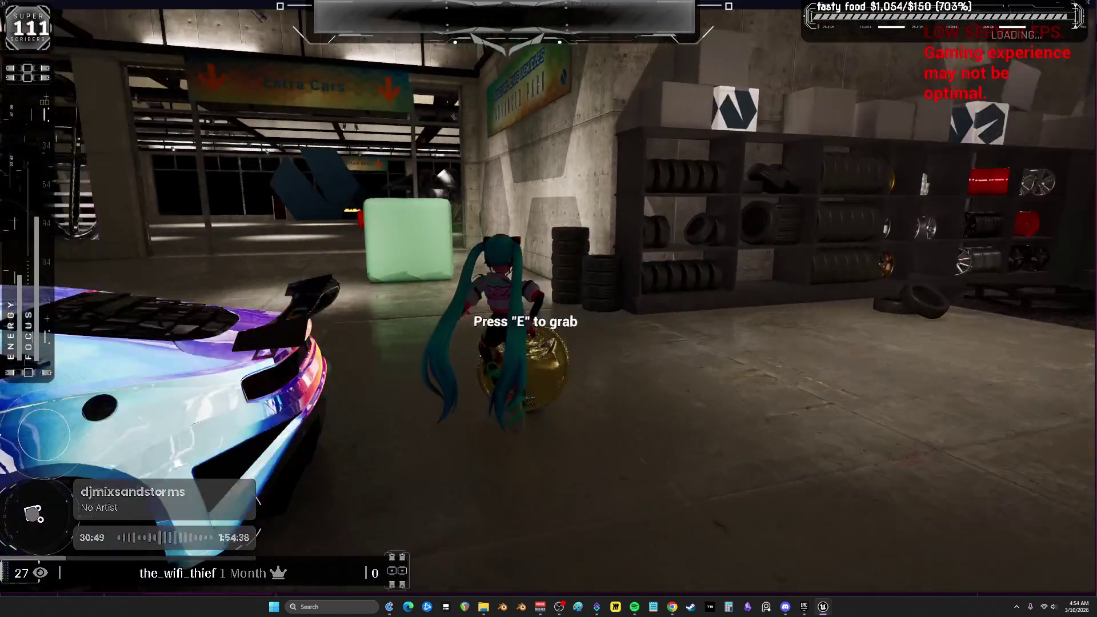
- Walk Miku forward across the garage into the hangar and under the nearest TIE fighter
key("w")
key("w")
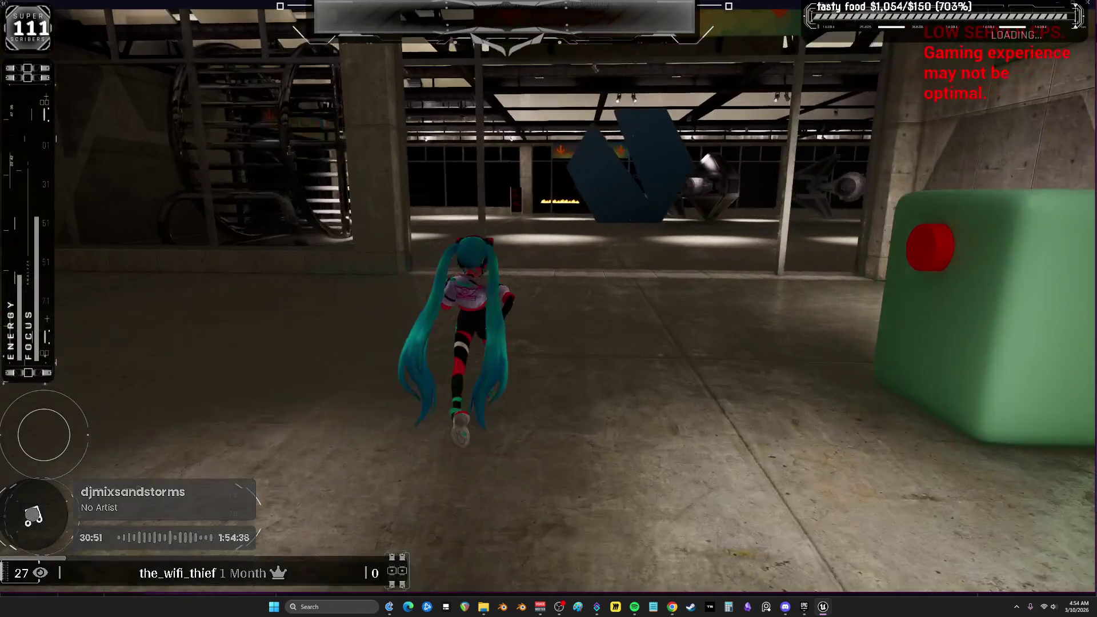
key("w")
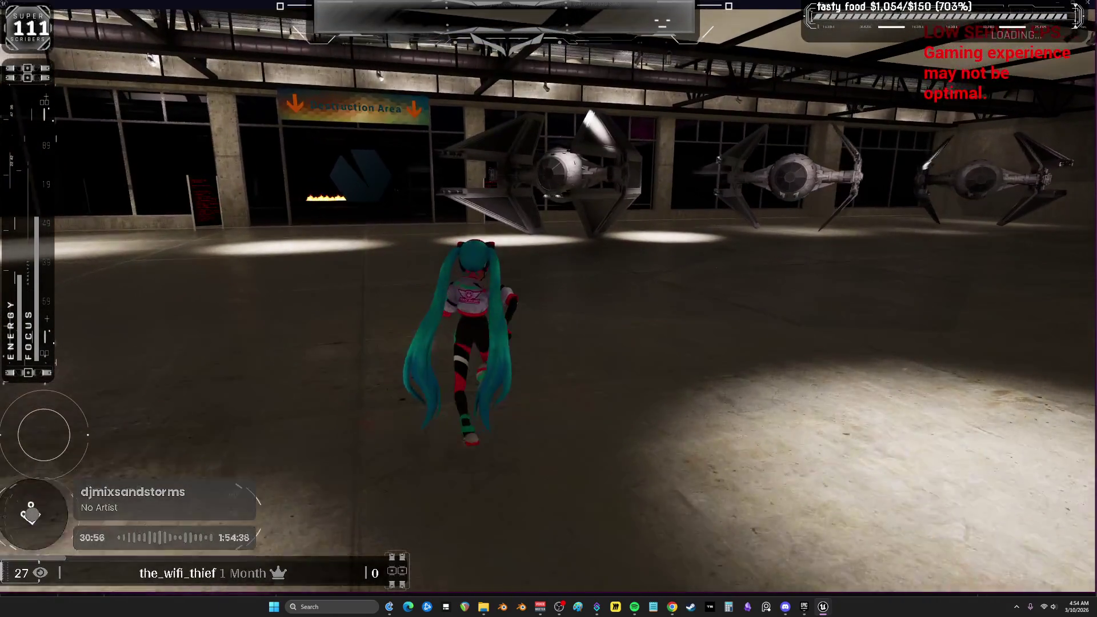
key("w")
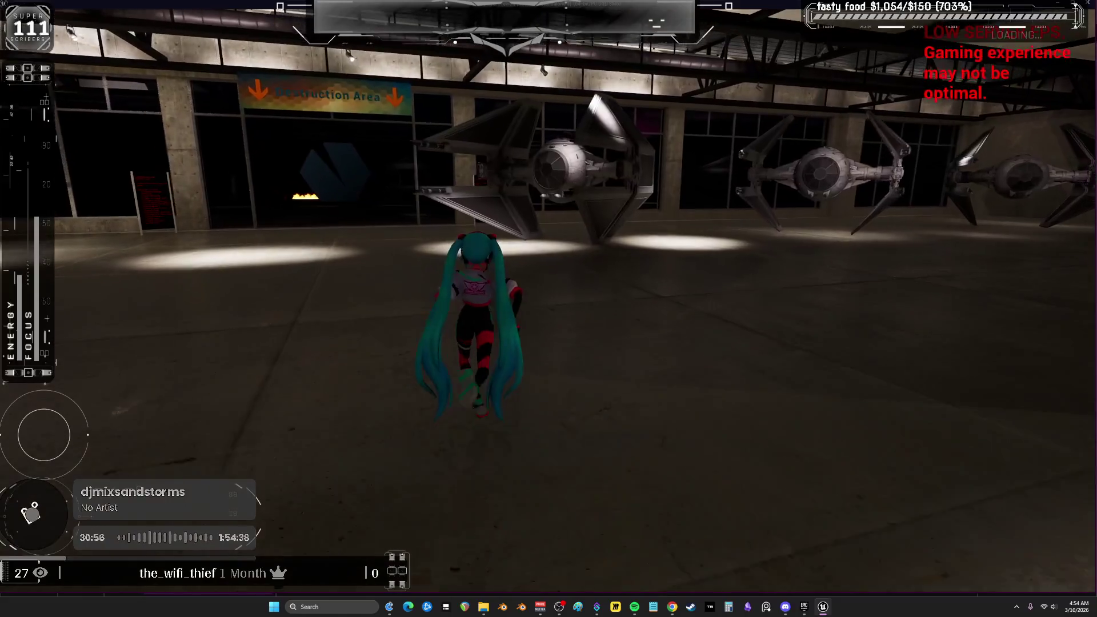
key("w")
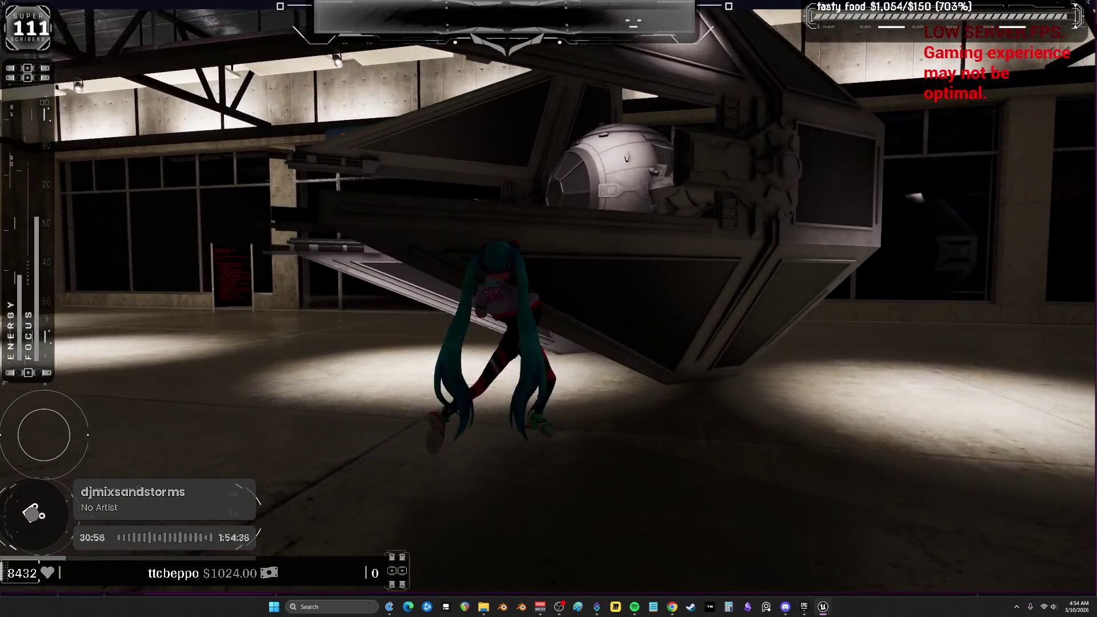
key("w")
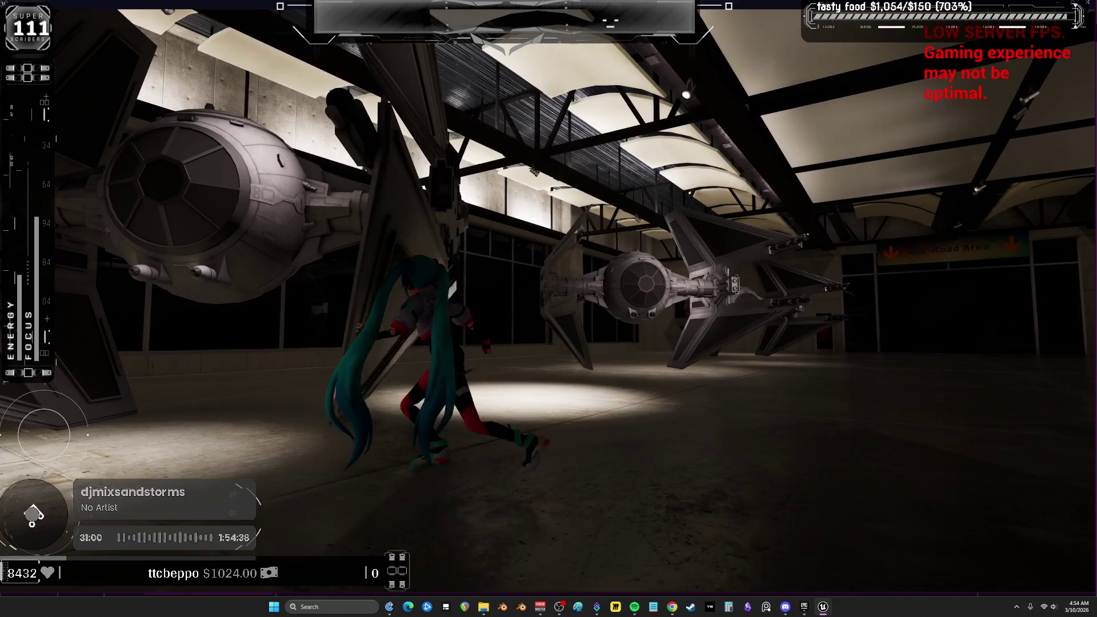
- End the play session and review the RagdollTrigger and RagdollCapsuleTrigger collision settings
key("Escape")
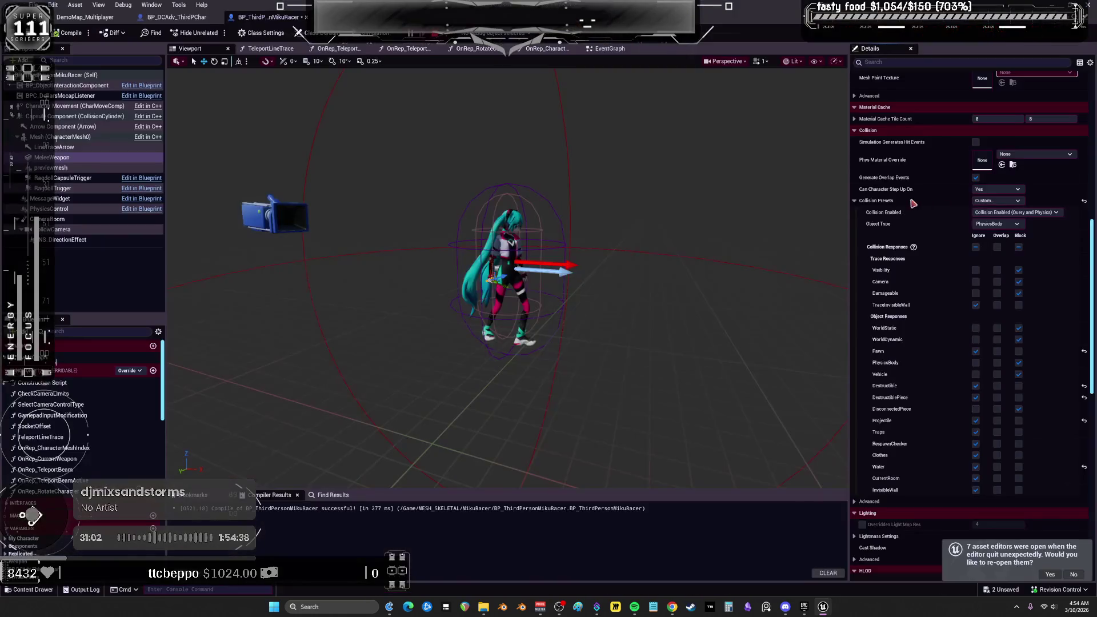
left_click(545, 204)
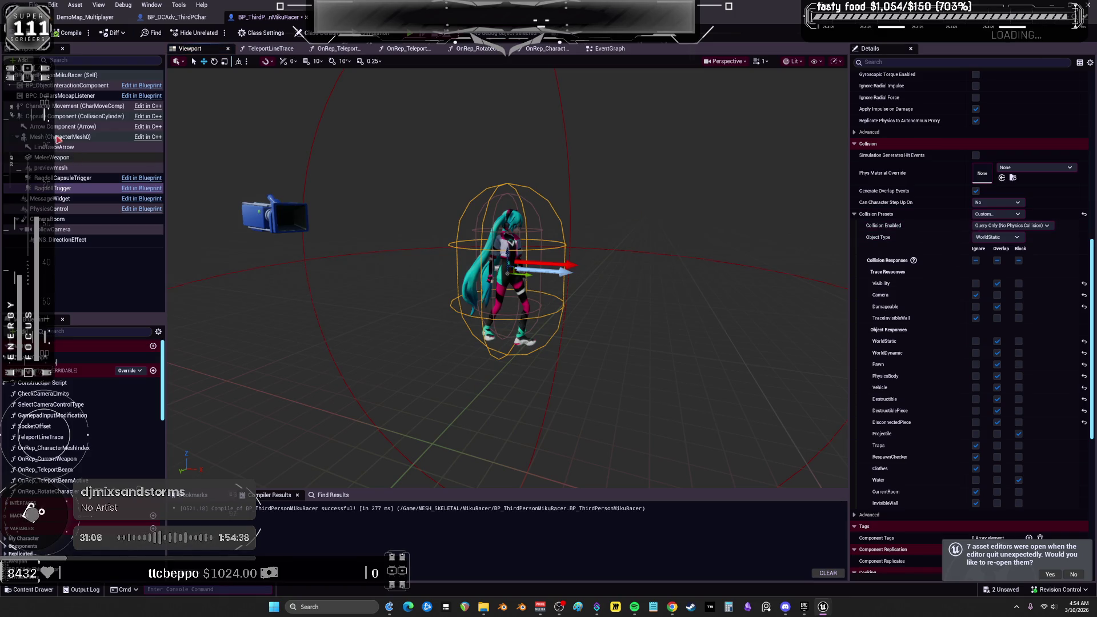
left_click(63, 178)
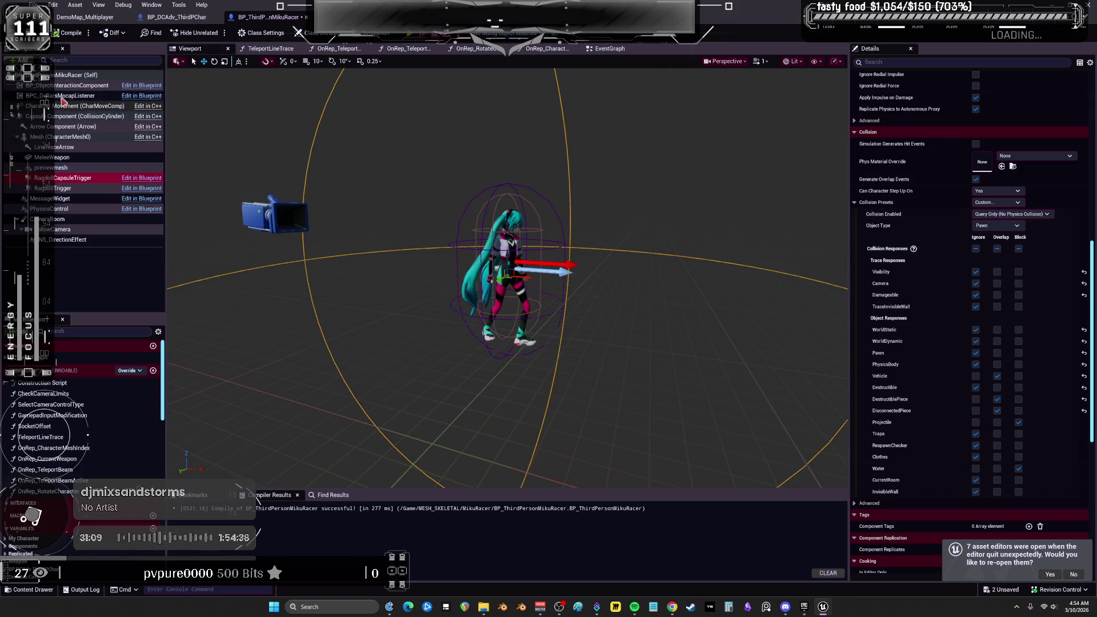
- Select CapsuleComponent and bring up its Shape settings (half height 88, radius 42)
left_click(69, 116)
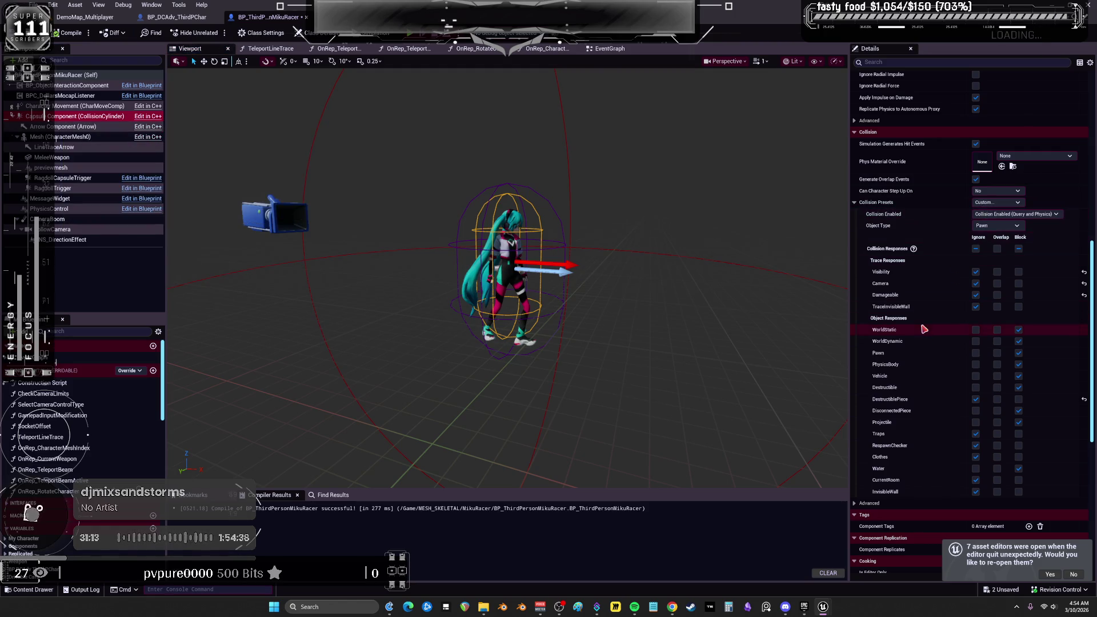
scroll(914, 223, "up", 3)
scroll(915, 223, "up", 10)
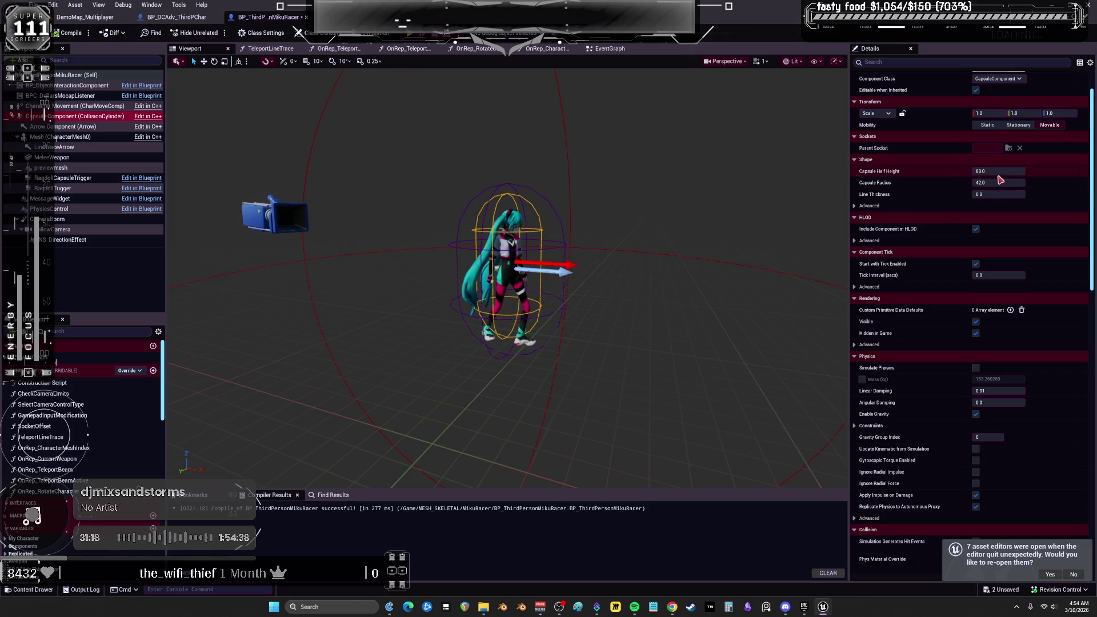
- Set the capsule's half height to 42 and radius to 5
left_click(993, 171)
type("42")
key("Tab")
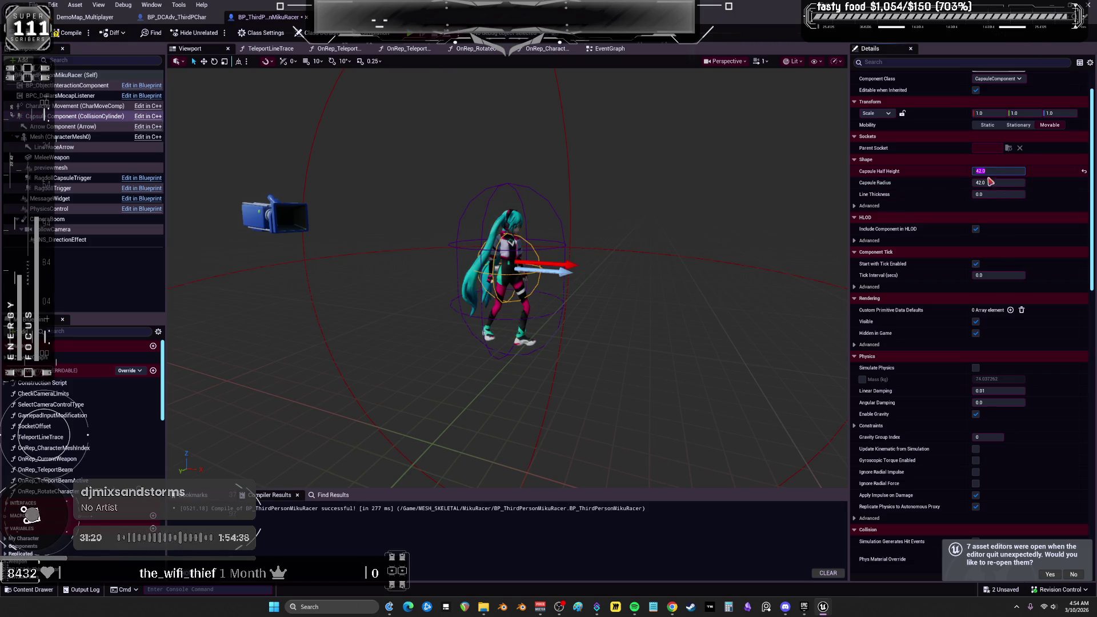
type("5")
key("Return")
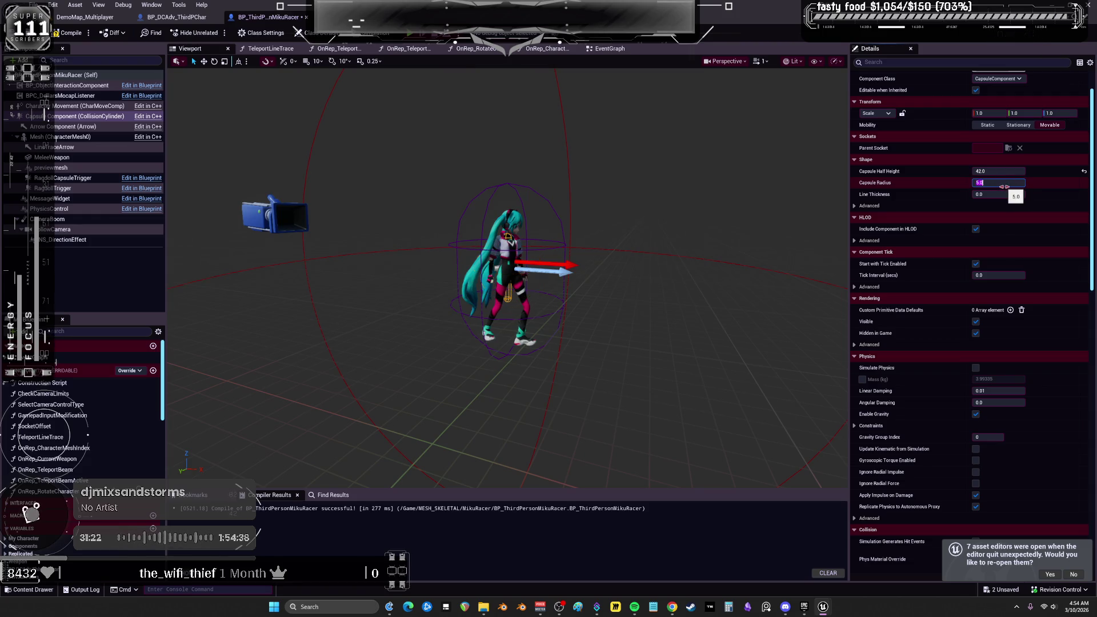
- Orbit around the shrunken capsule and select the RagdollTrigger and Arrow components
left_click_drag(629, 343, 638, 300)
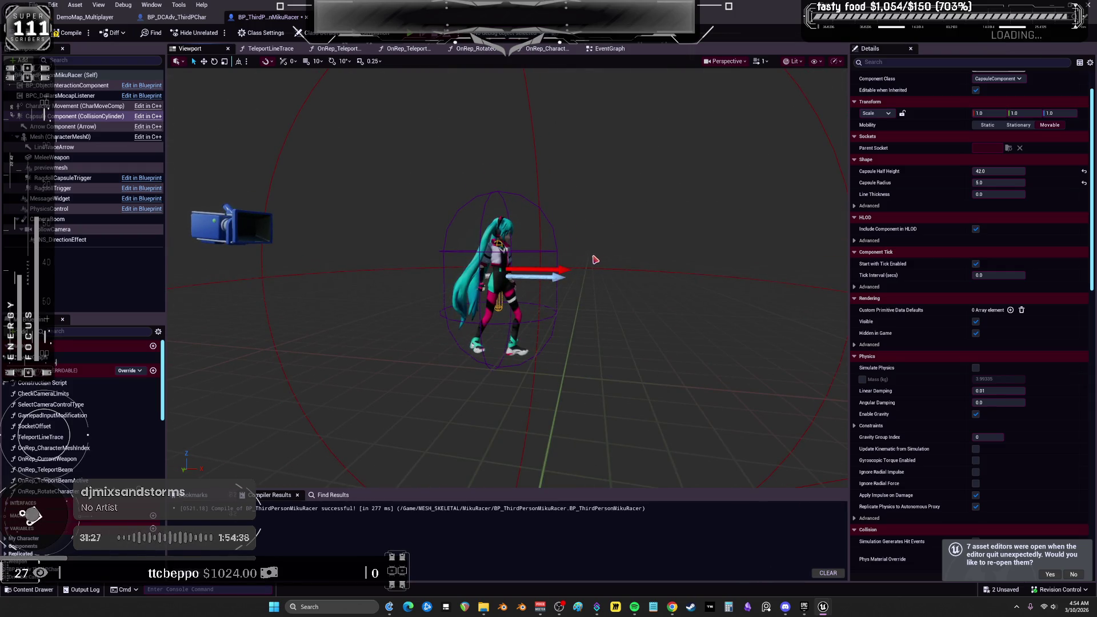
left_click(521, 252)
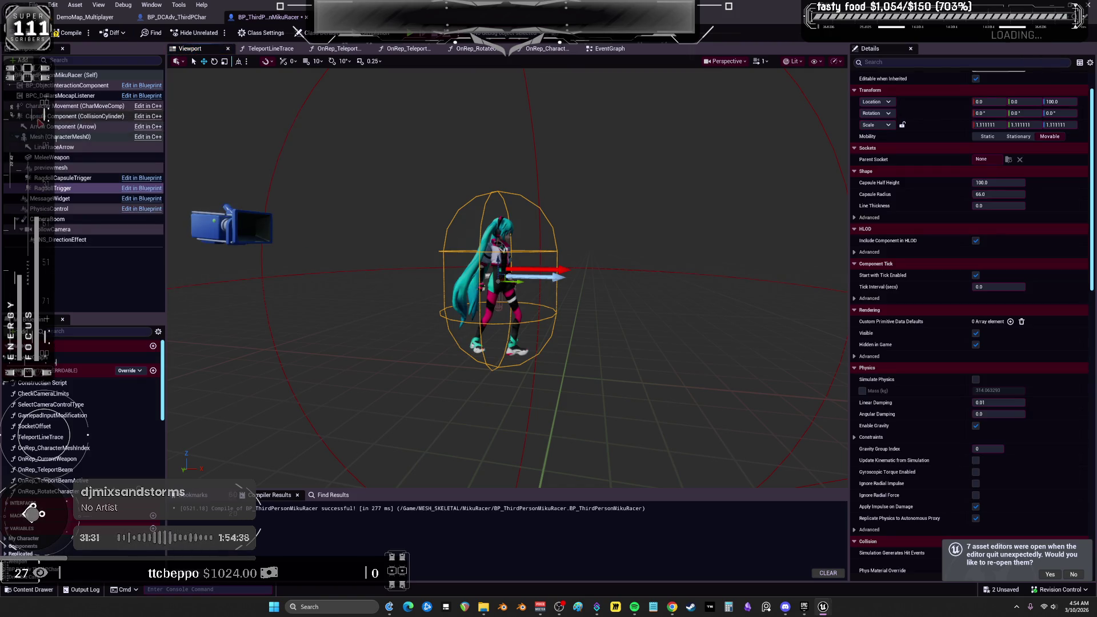
left_click(41, 127)
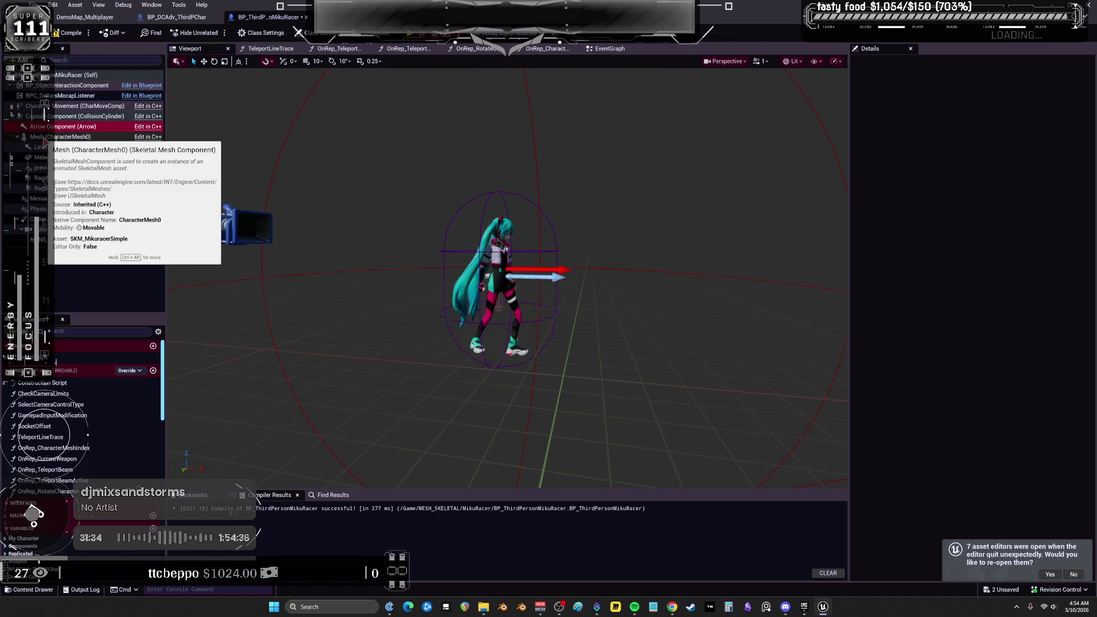
- Select the Mesh component and raise it along Z to about -45.86
left_click(17, 137)
left_click(20, 177)
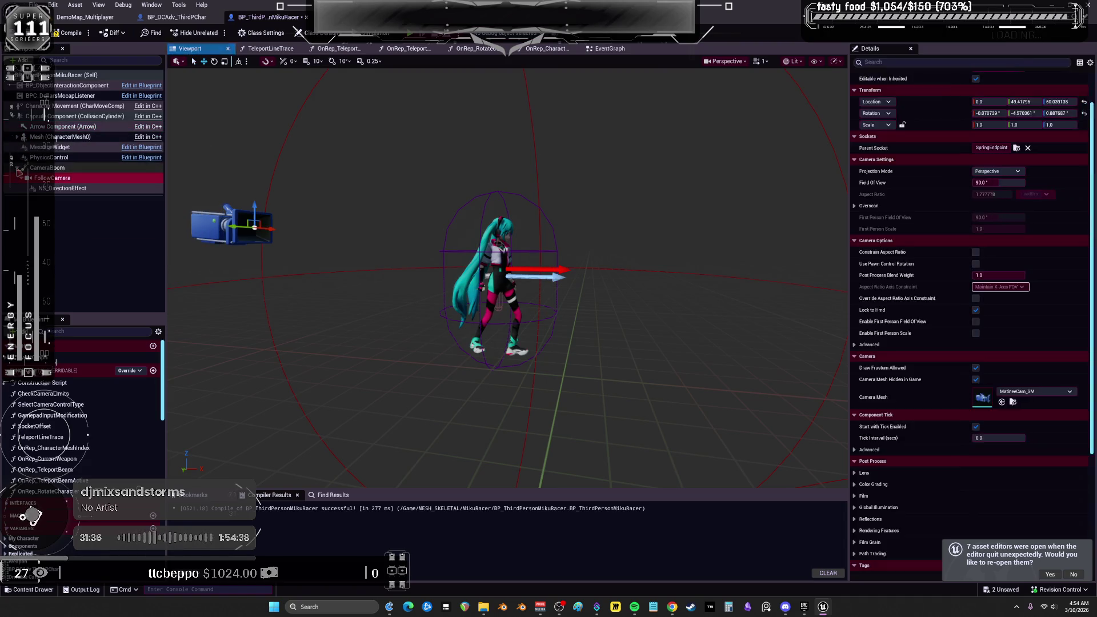
left_click(17, 168)
left_click(96, 139)
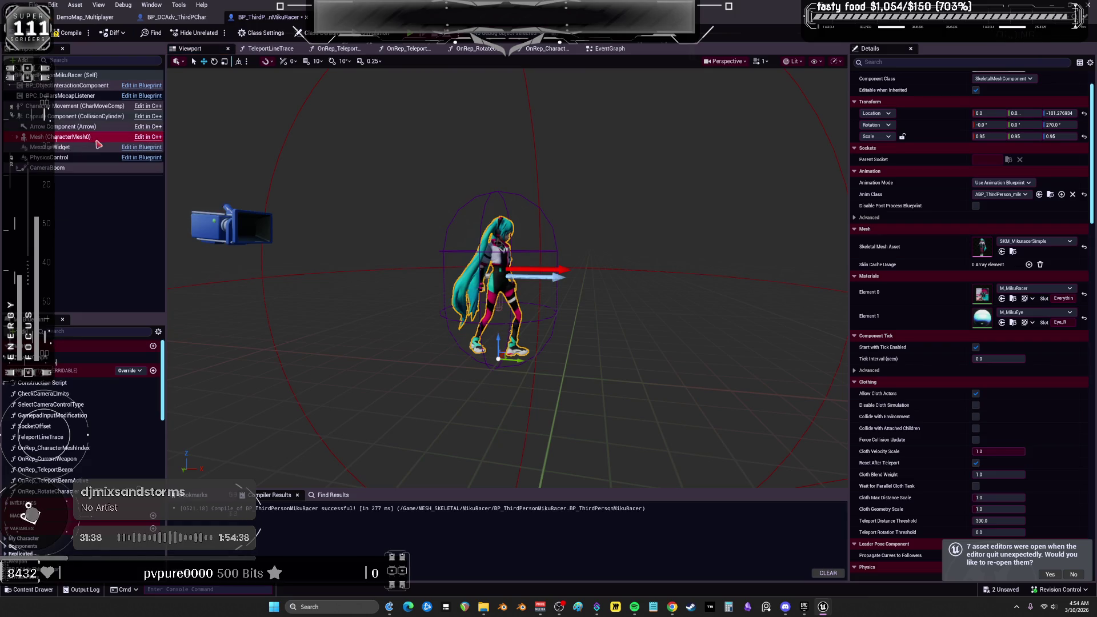
mouse_move(499, 342)
left_mouse_down()
mouse_move(502, 307)
mouse_move(476, 268)
mouse_move(489, 257)
mouse_move(428, 117)
left_mouse_up()
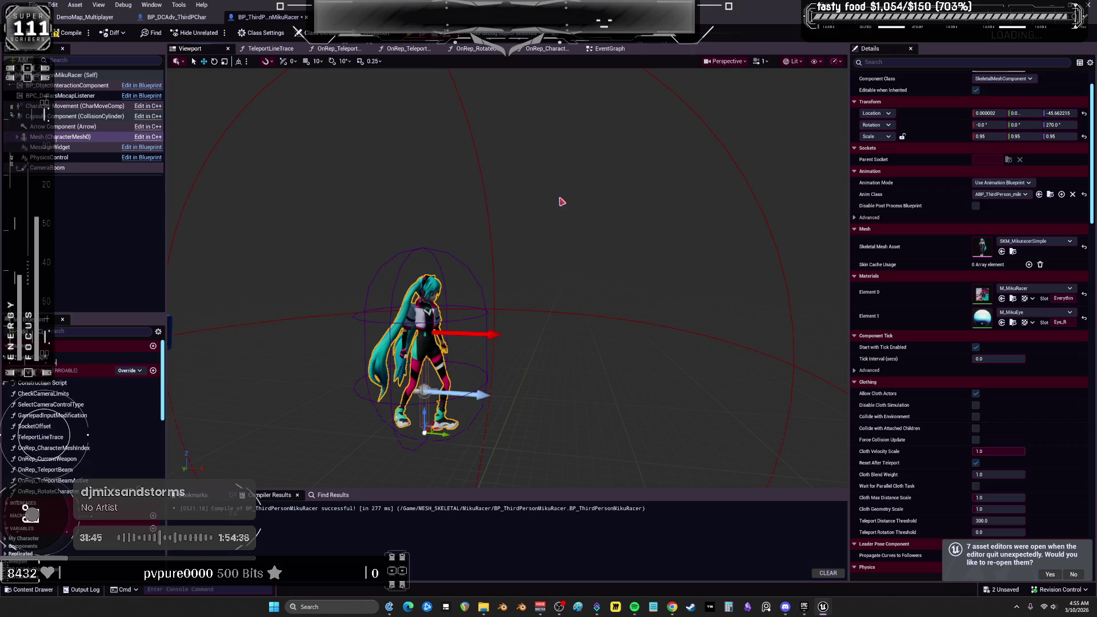
- Launch the game preview and run Miku across the garage toward the TIE fighters
key("alt+Tab")
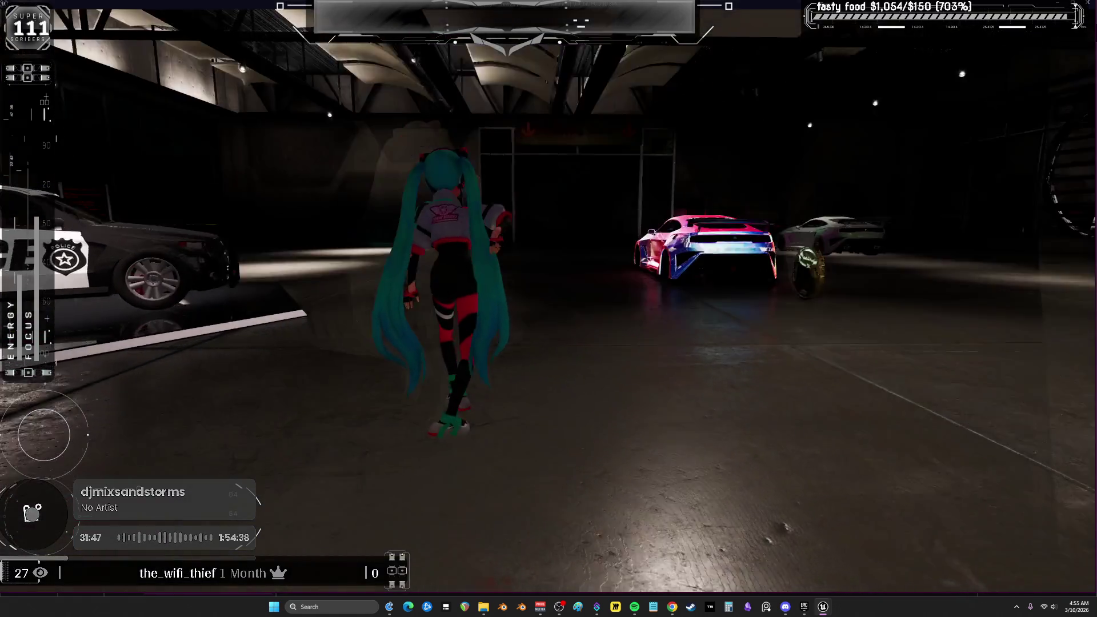
key("w")
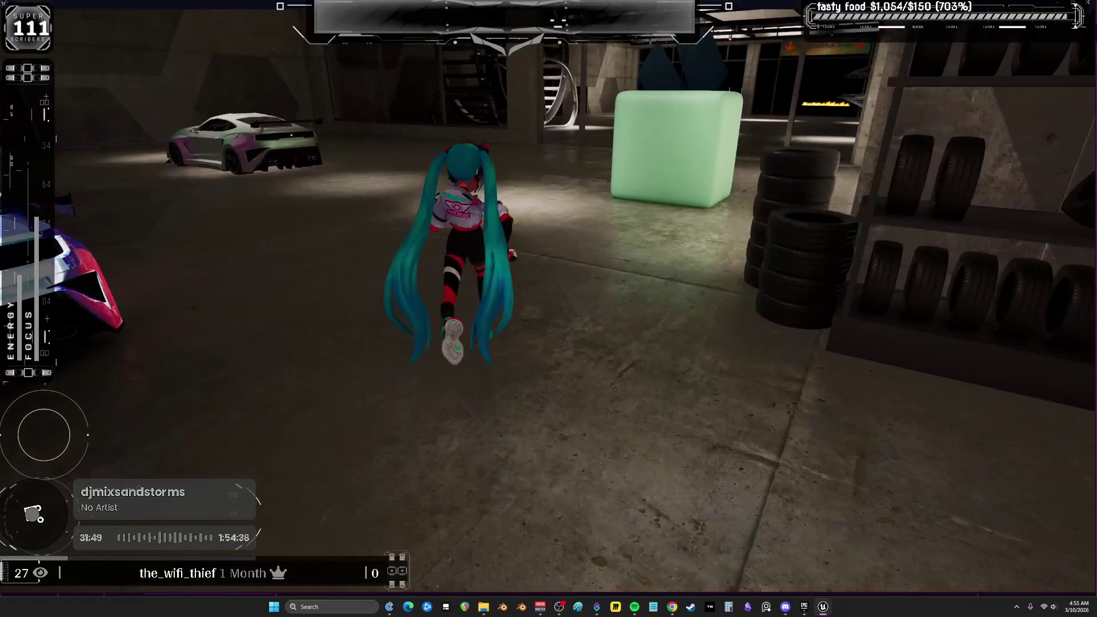
key("w")
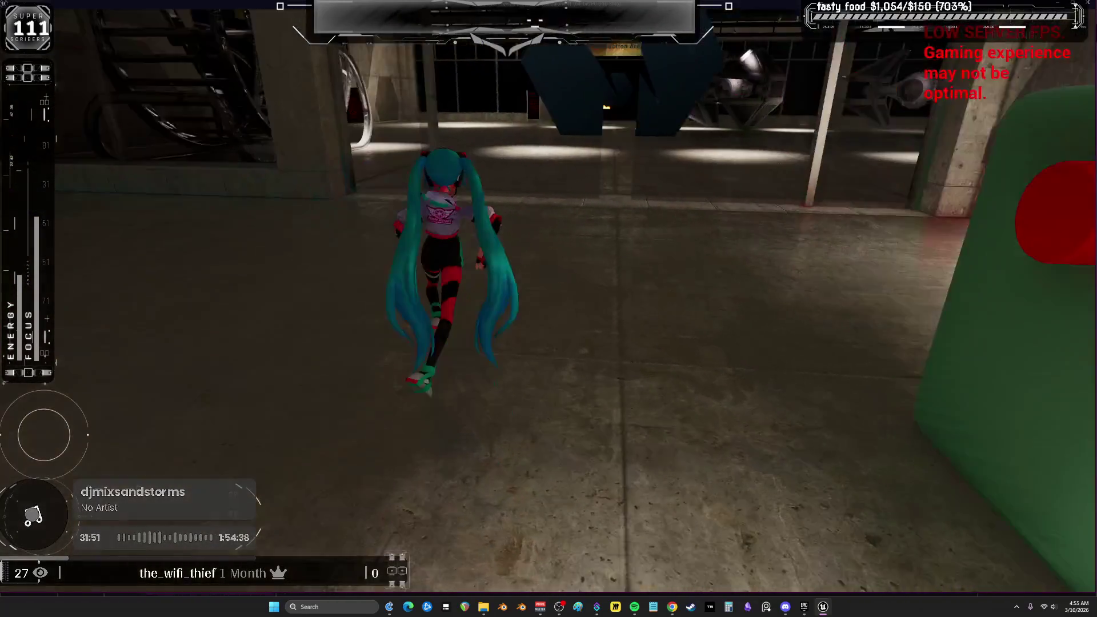
key("w")
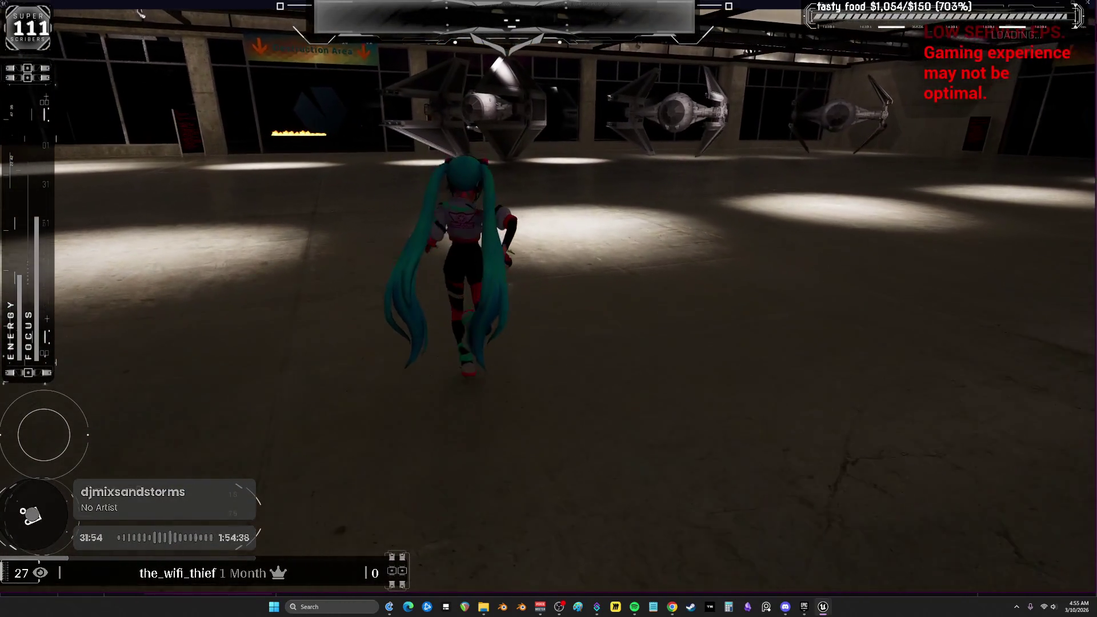
key("w")
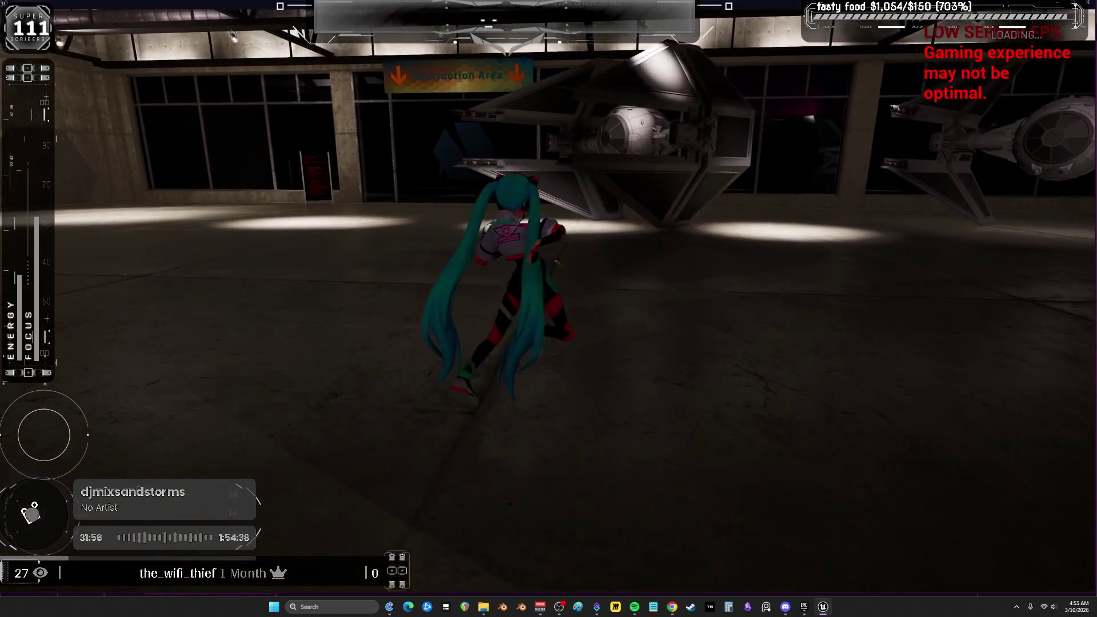
key("w")
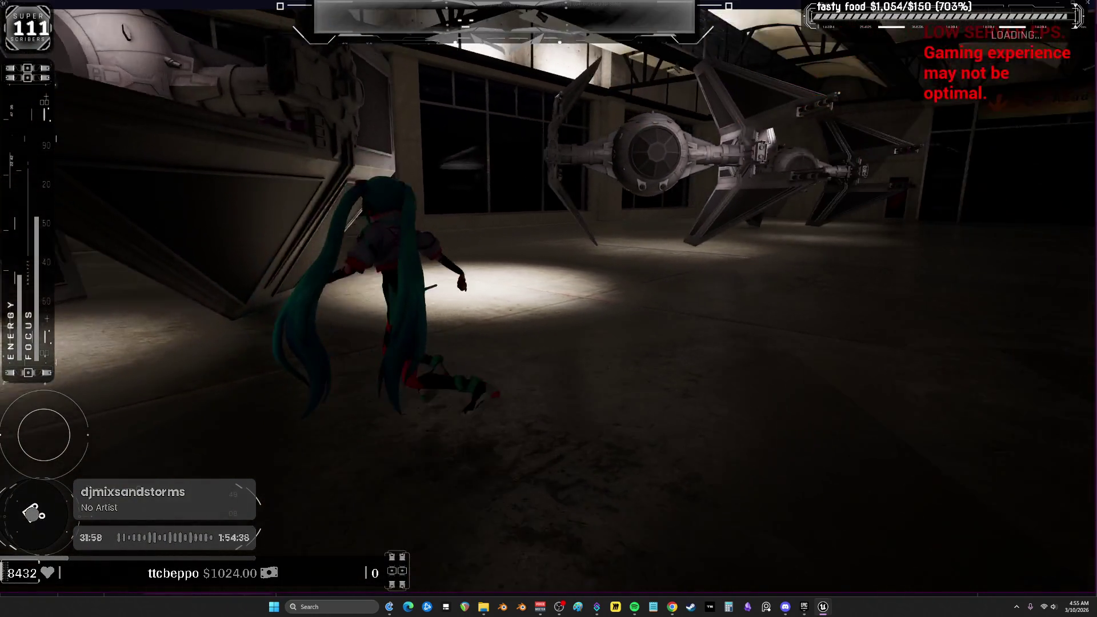
- Run through the hangar and maneuver Miku in and out under a fighter wing
key("w")
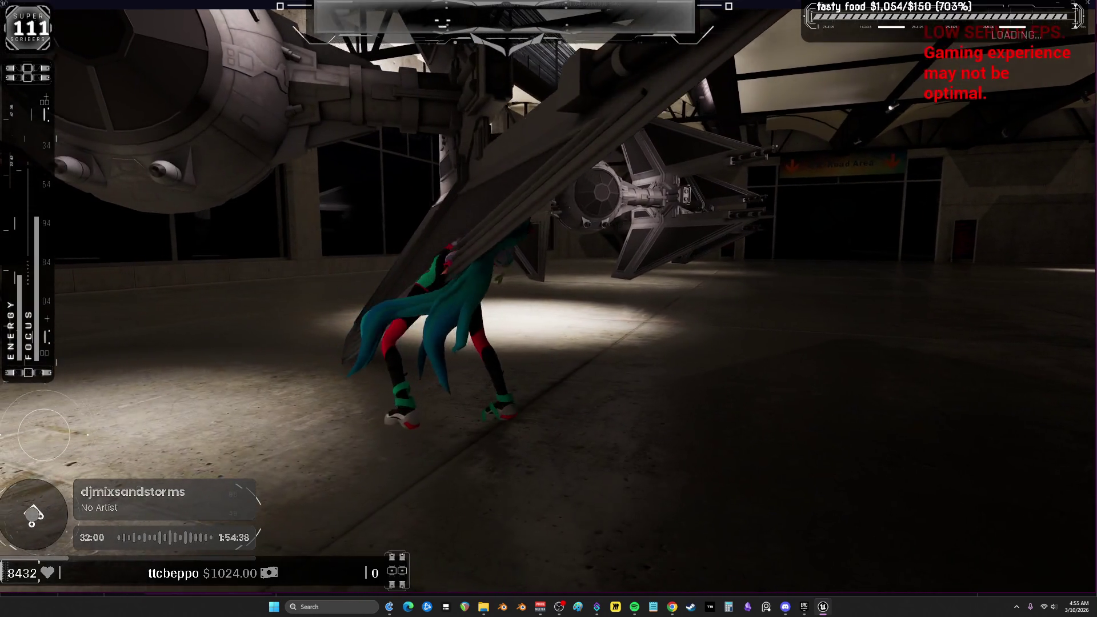
key("w")
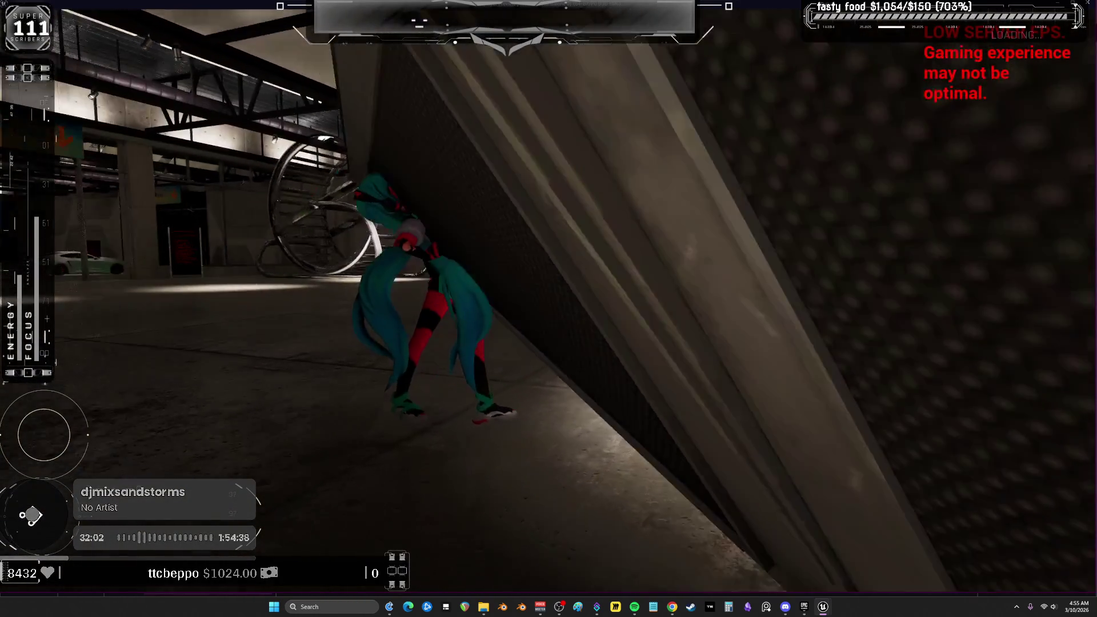
key("w")
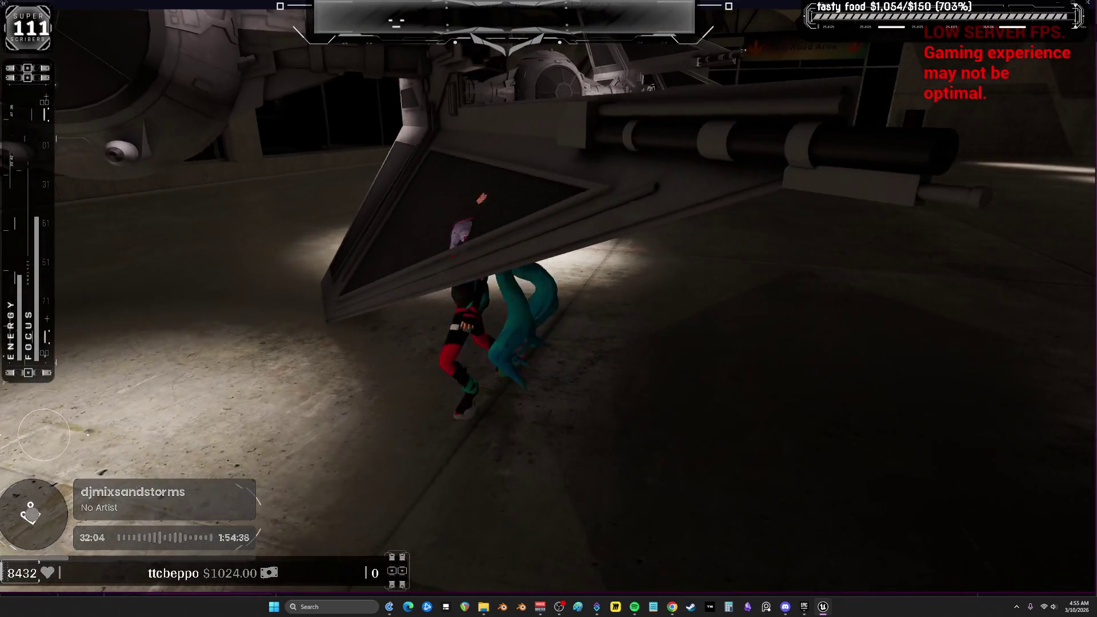
key("s")
key("w")
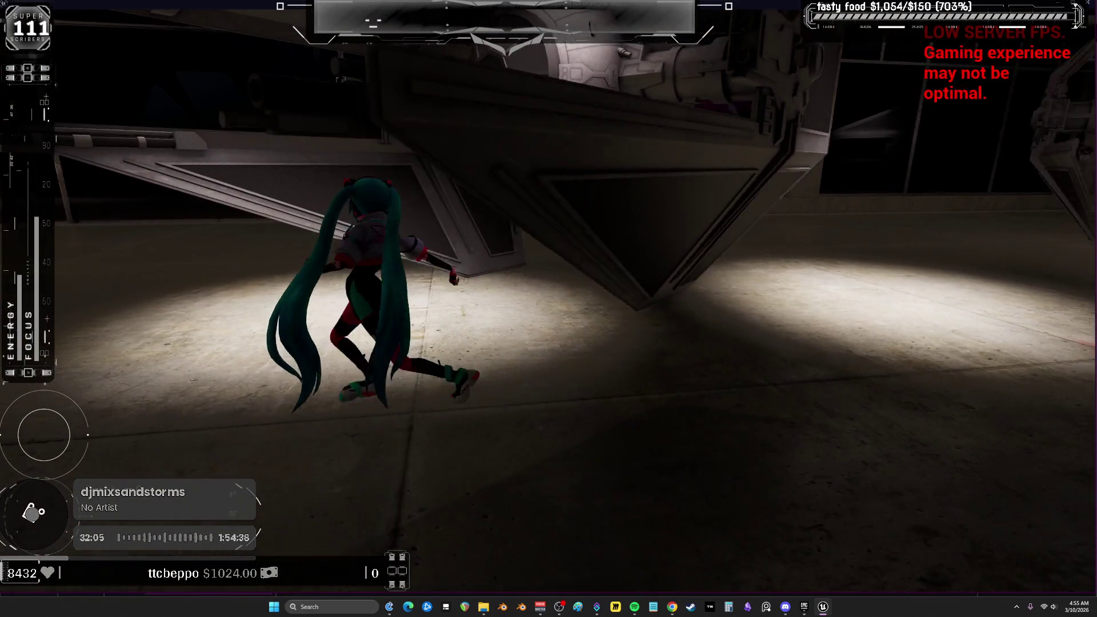
key("w")
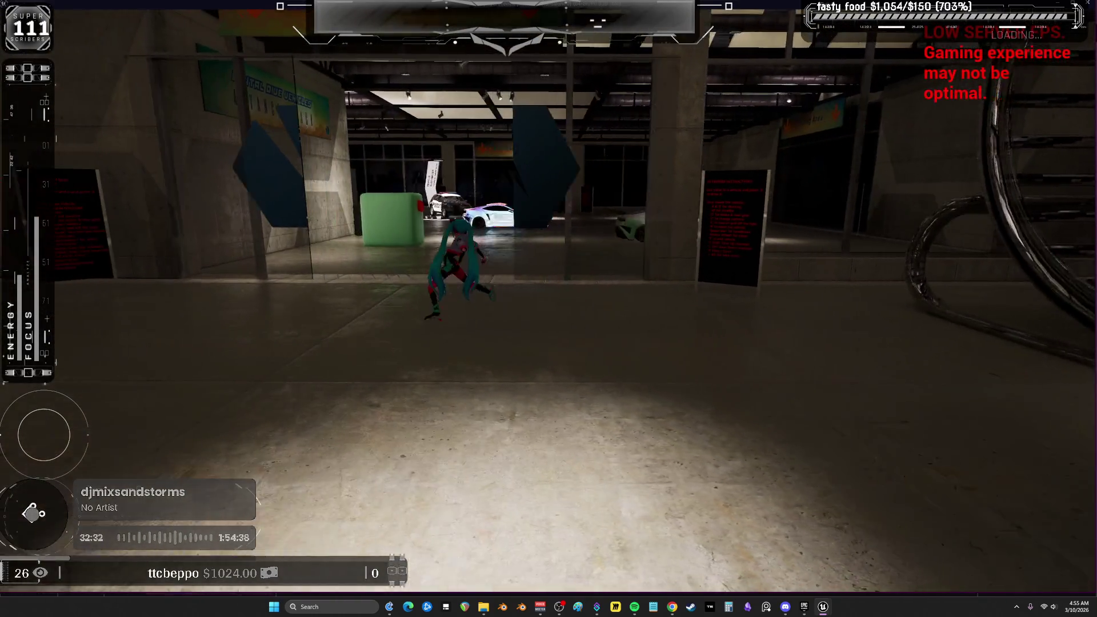
- Stop play, re-maximize the editor window, and return to the DemoMap_Multiplayer level
key("Escape")
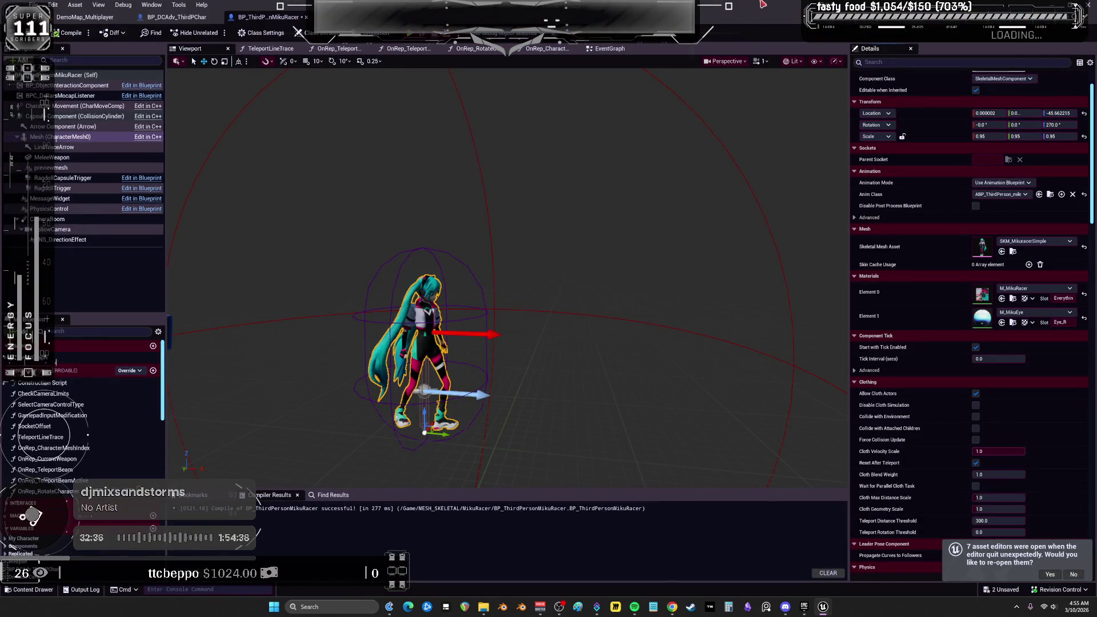
left_click_drag(763, 4, 713, 90)
double_click(714, 91)
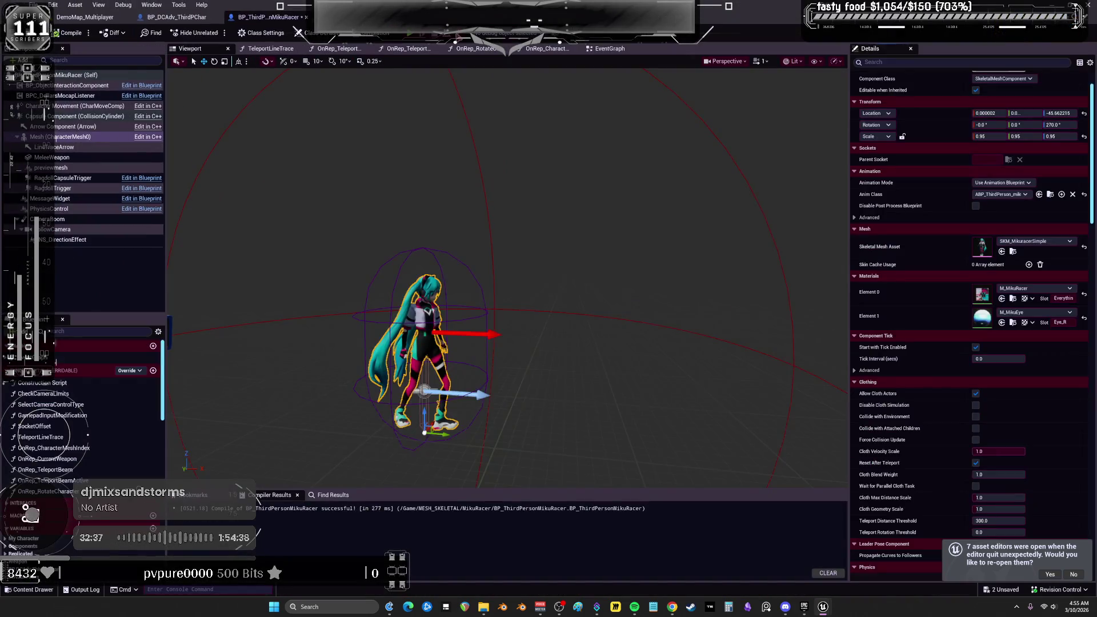
left_click(101, 20)
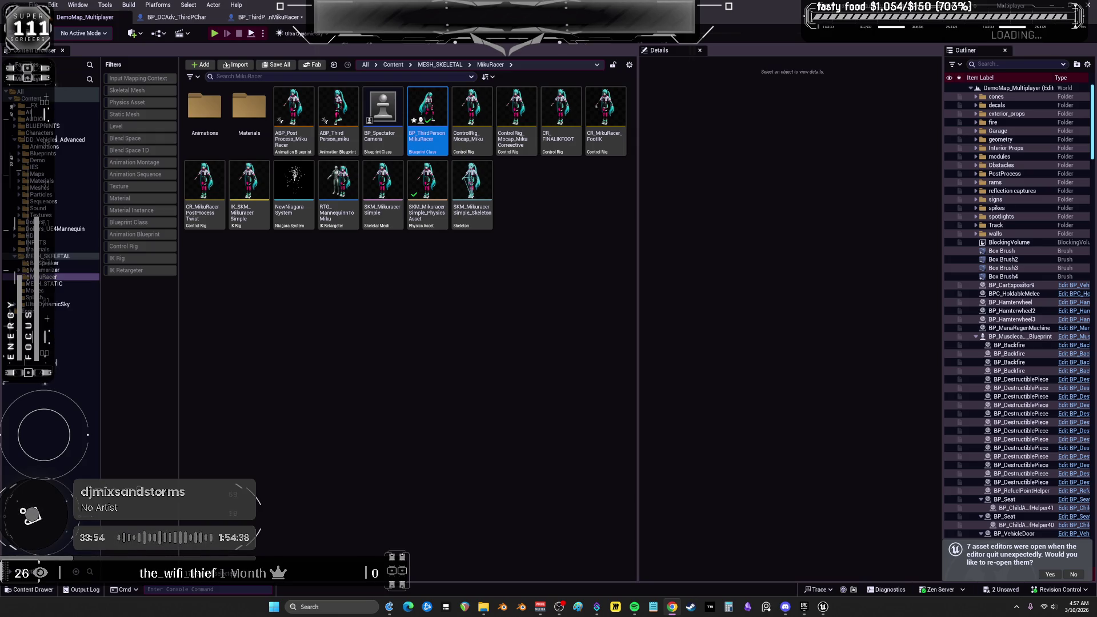
left_click(634, 607)
key("alt+Tab")
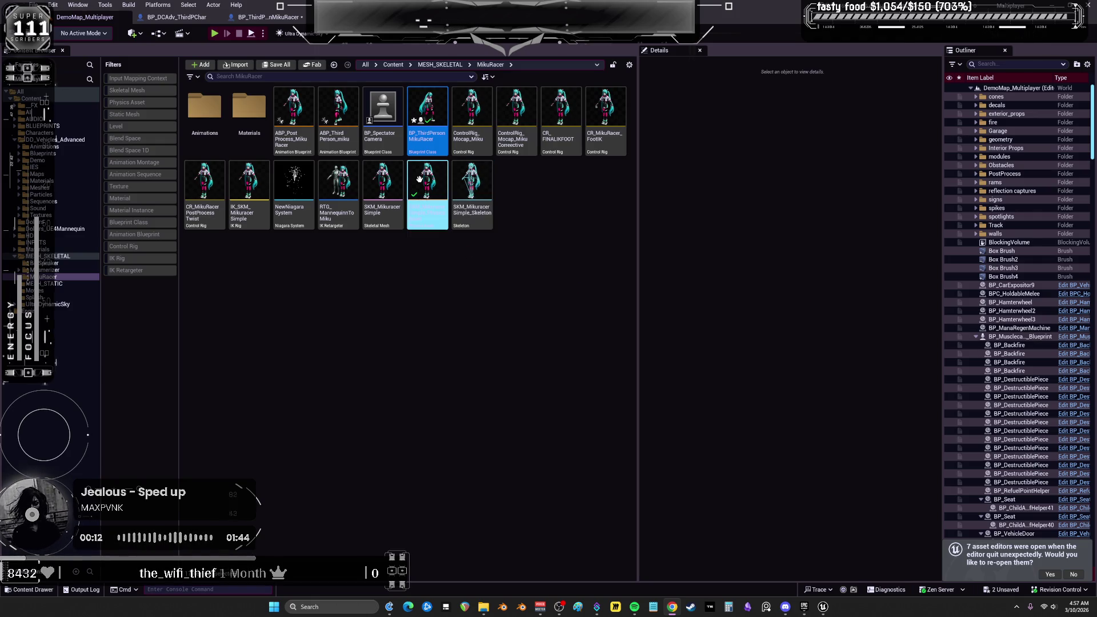
left_click(194, 17)
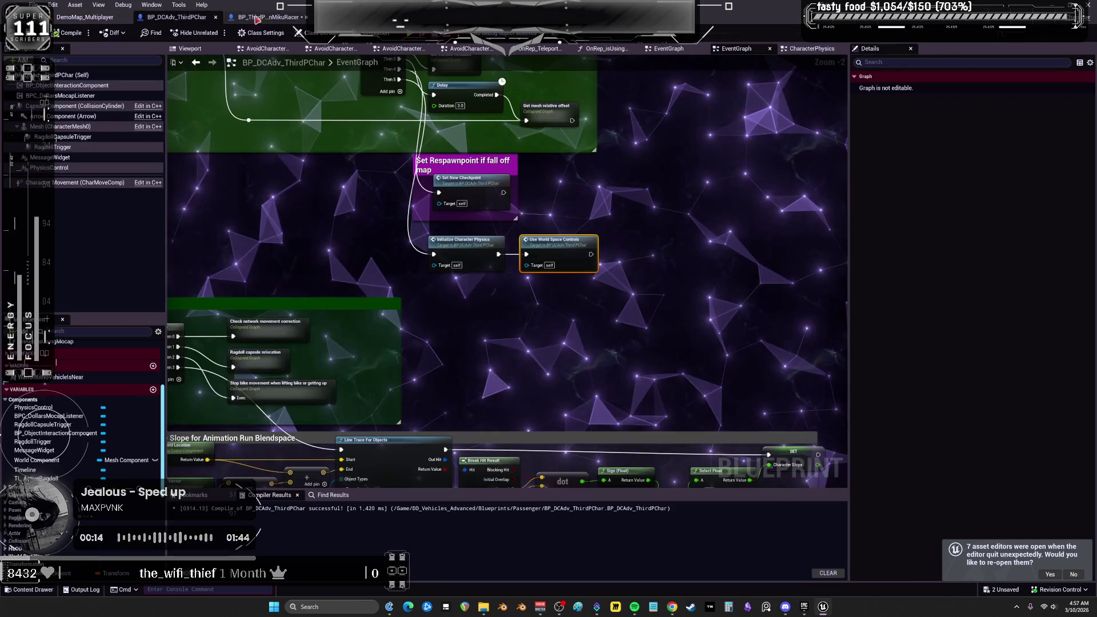
key("ctrl+b")
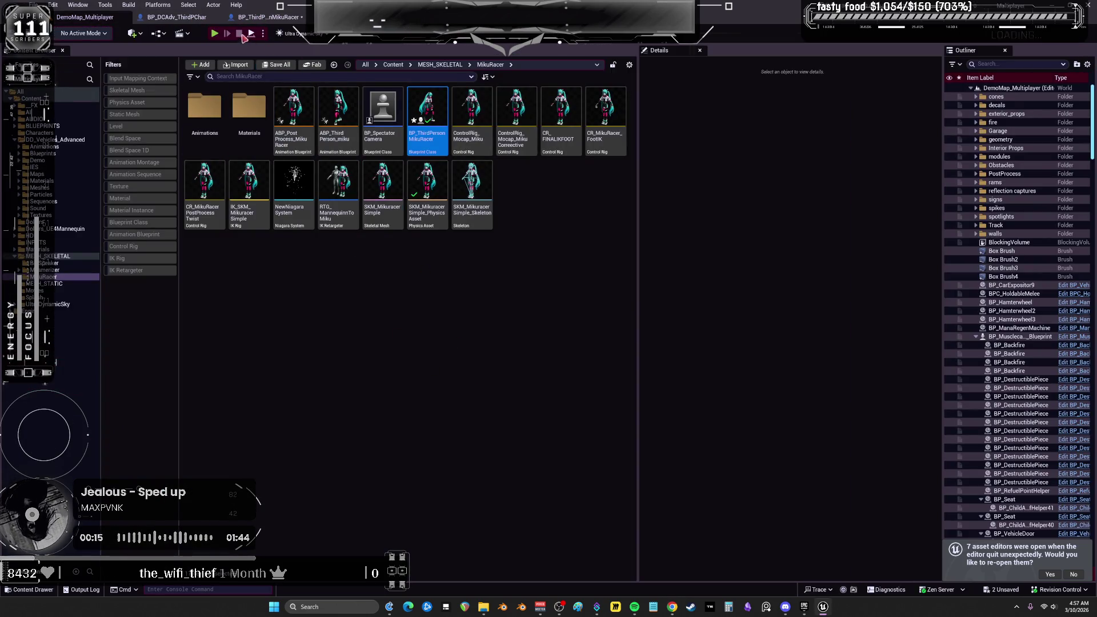
- Start a multiplayer preview and move its window to the screen centre
key("alt+p")
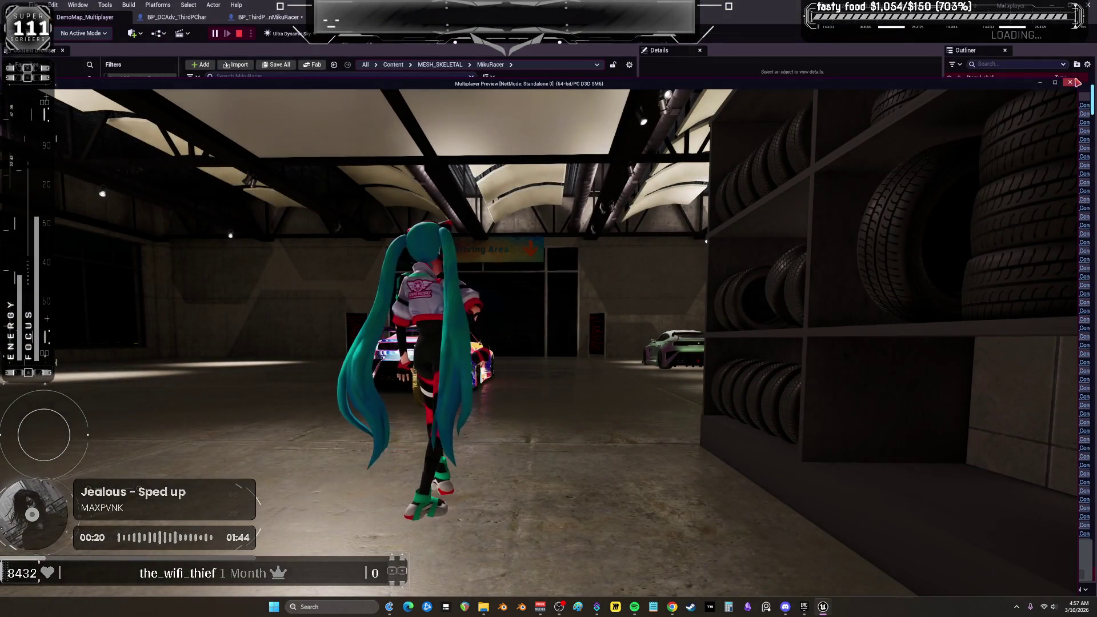
left_click(1080, 83)
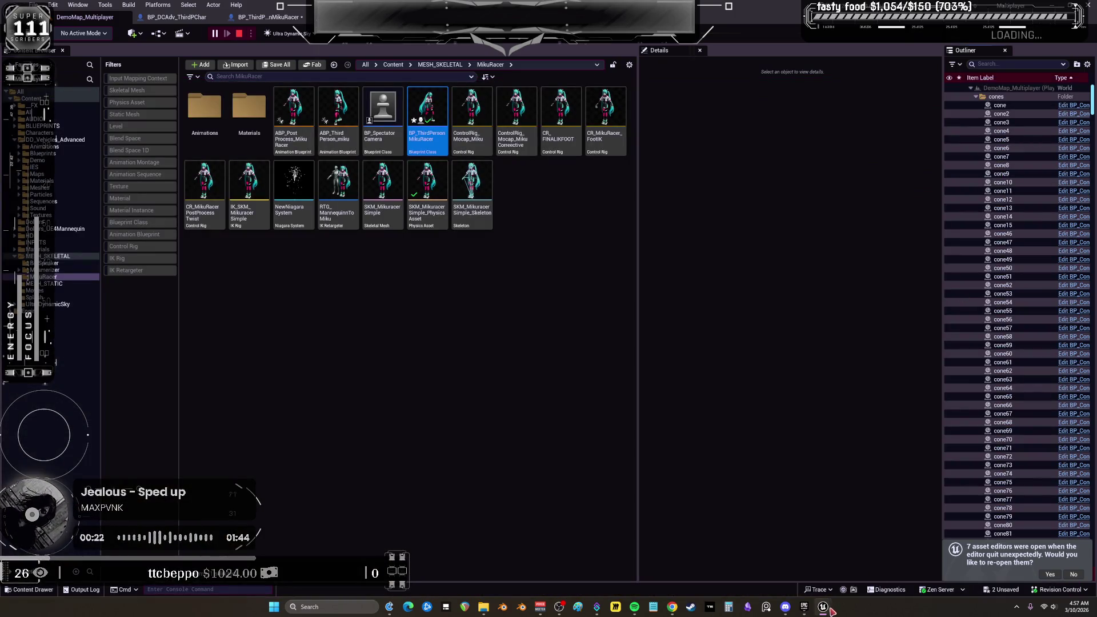
mouse_move(823, 606)
left_click(960, 545)
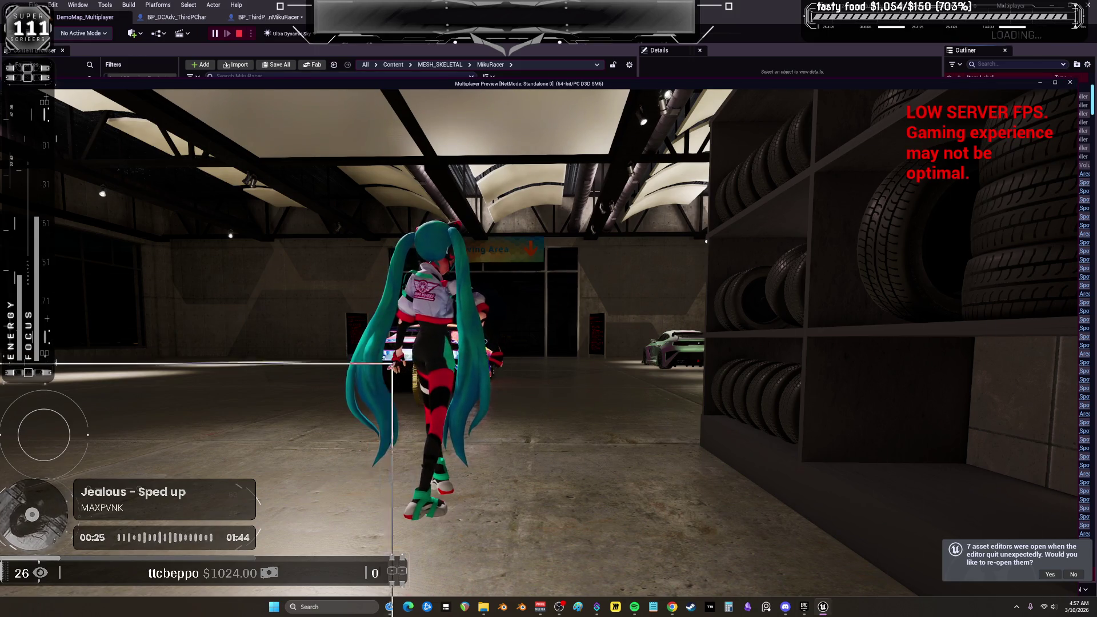
mouse_move(813, 83)
left_mouse_down()
mouse_move(286, 390)
mouse_move(609, 187)
mouse_move(603, 220)
left_mouse_up()
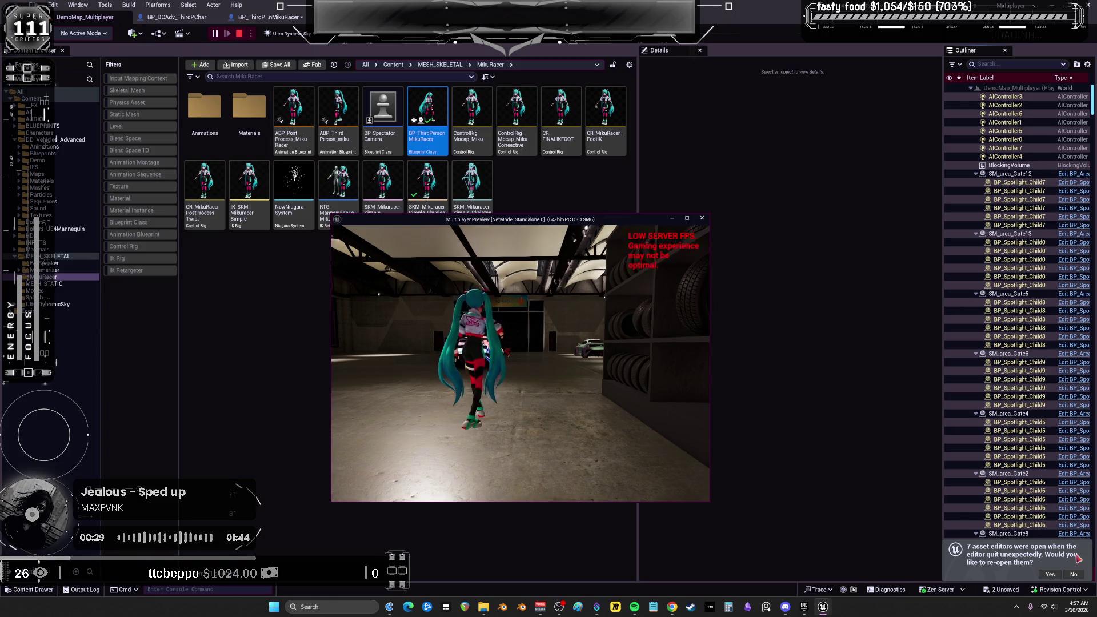
- Dismiss the reopen-asset-editors notice and bring the game window back up
left_click(1073, 574)
mouse_move(822, 607)
left_click(864, 551)
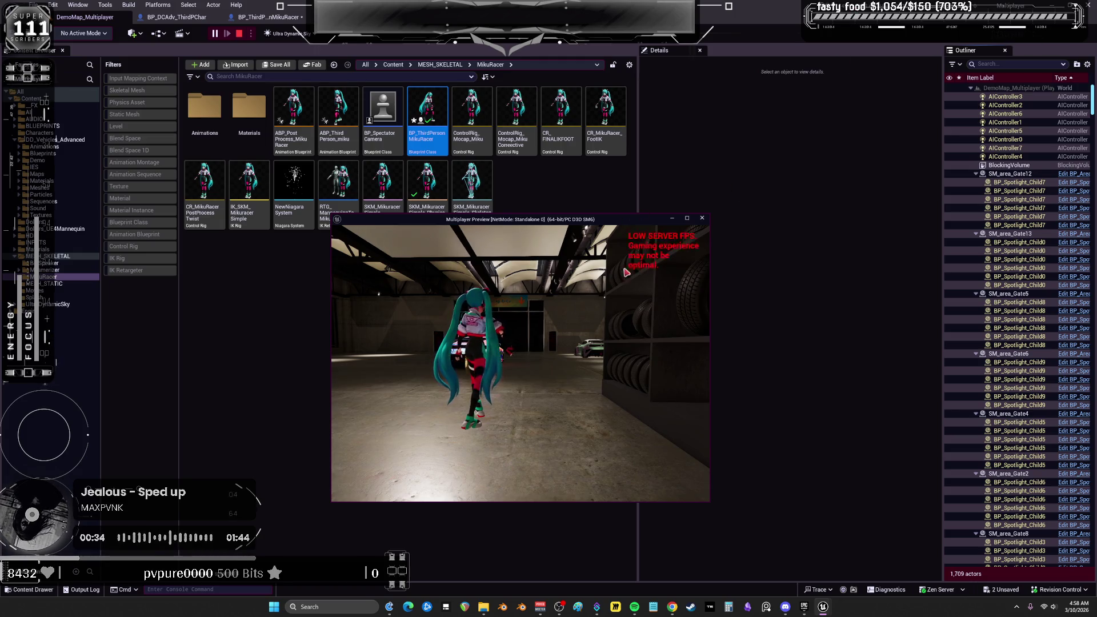
- Run Miku toward the cars, turn her to face the camera, and stop play
left_click(565, 345)
key("w")
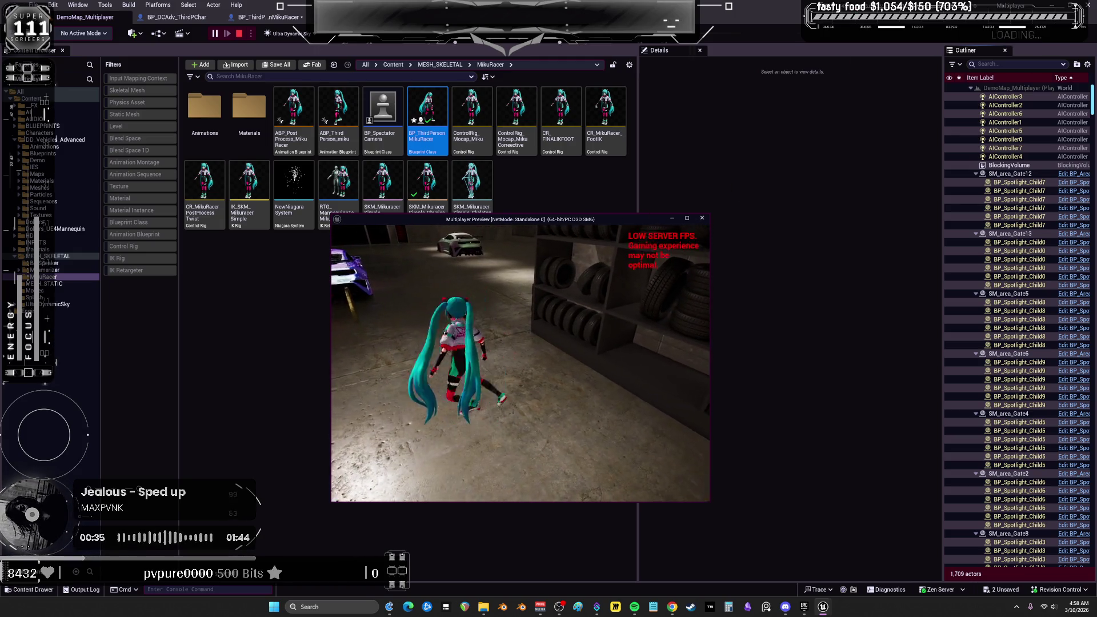
key("s")
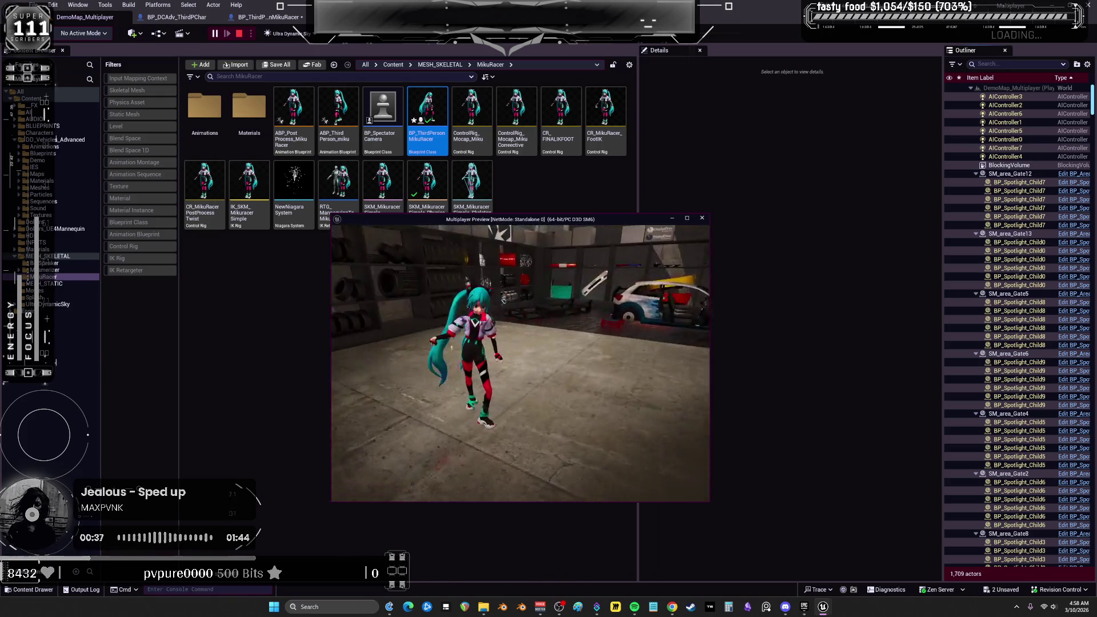
key("Escape")
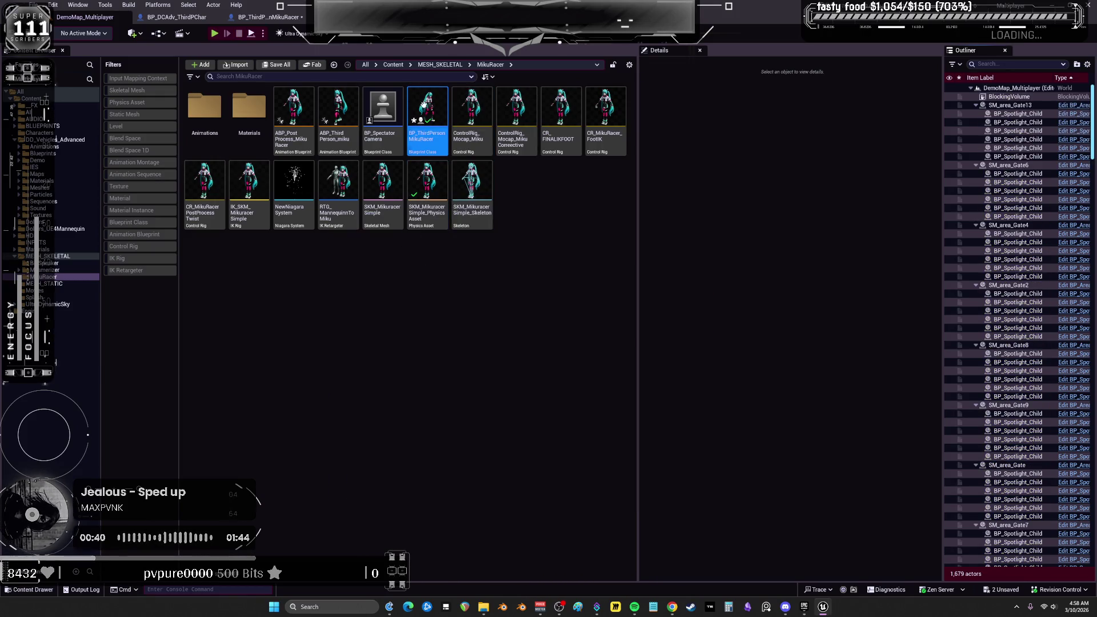
- Set MeleeWeapon's Collision Presets to NoCollision in BP_ThirdPersonMikuRacer, then briefly playtest
double_click(425, 106)
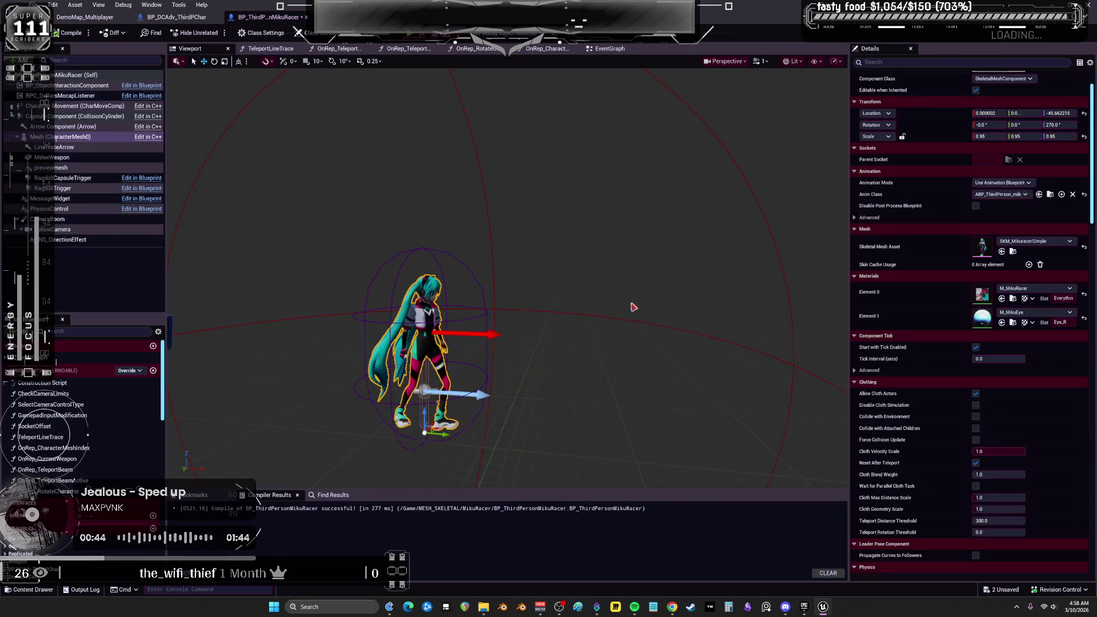
left_click(67, 157)
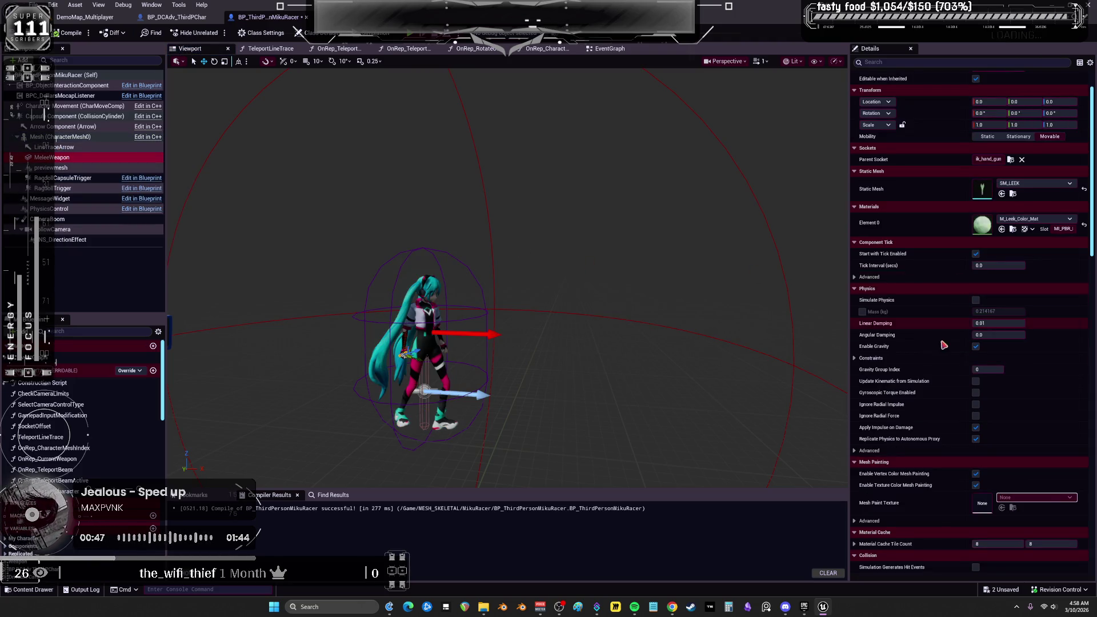
scroll(953, 385, "down", 10)
scroll(971, 365, "down", 5)
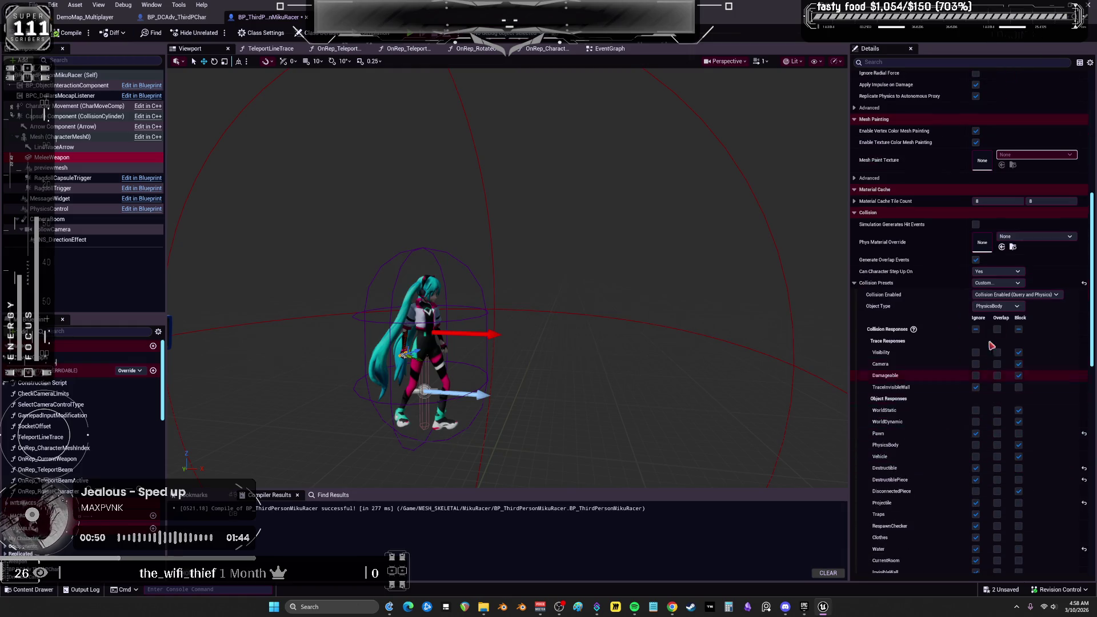
left_click(999, 284)
left_click(1001, 308)
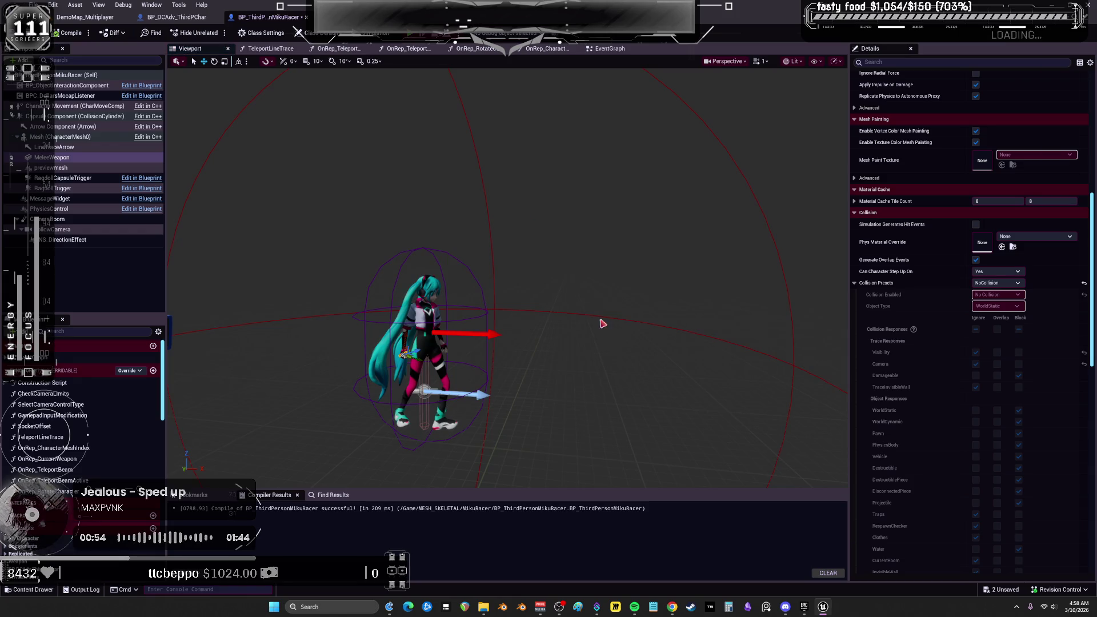
key("alt+p")
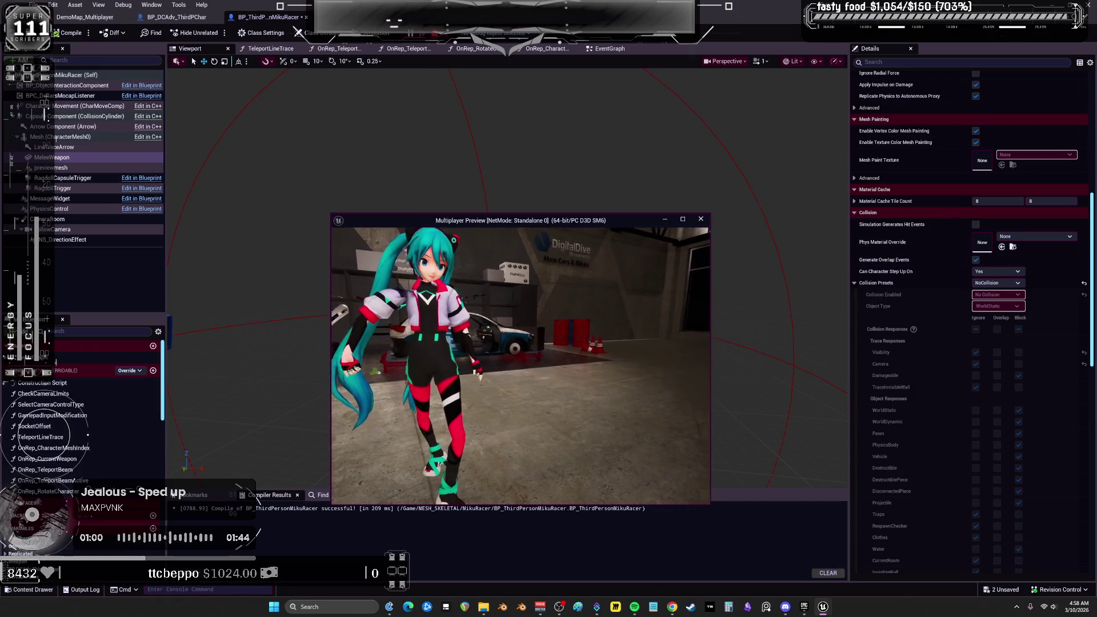
key("Escape")
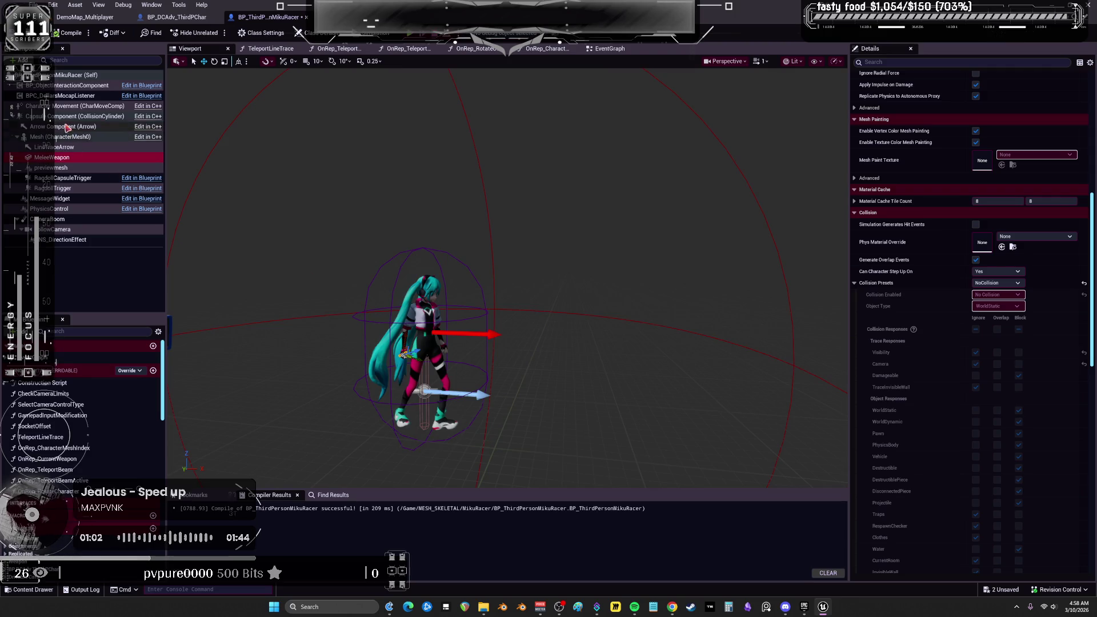
- Step through the MikuRacer components' settings, ending on the skeletal Mesh
left_click(60, 87)
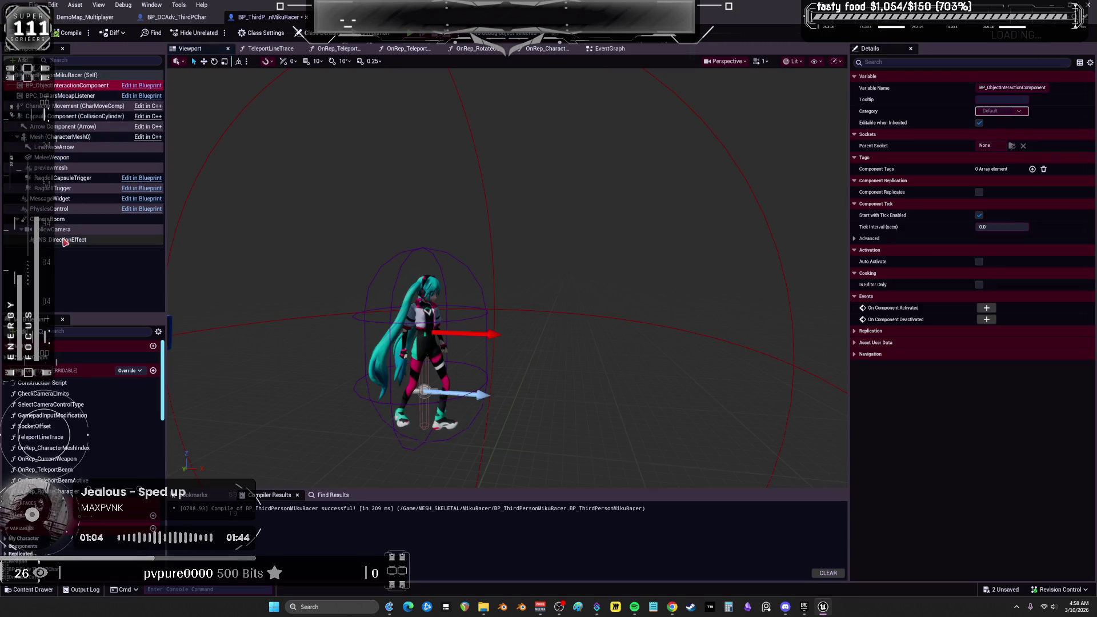
left_click(51, 208)
left_click(52, 198)
left_click(54, 188)
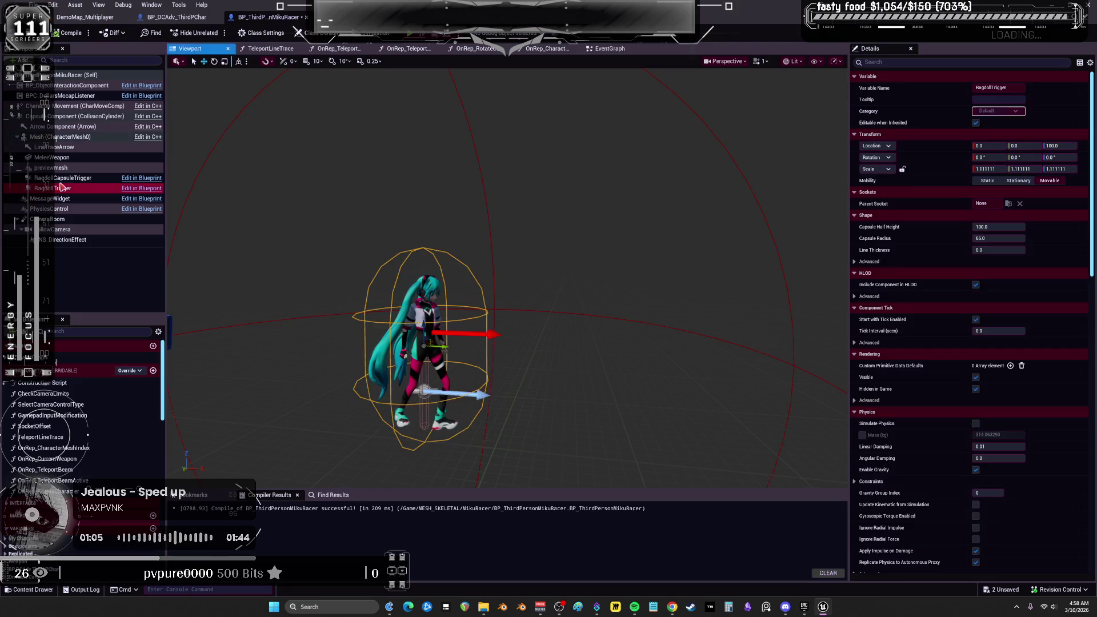
left_click(63, 178)
left_click(64, 168)
left_click(66, 159)
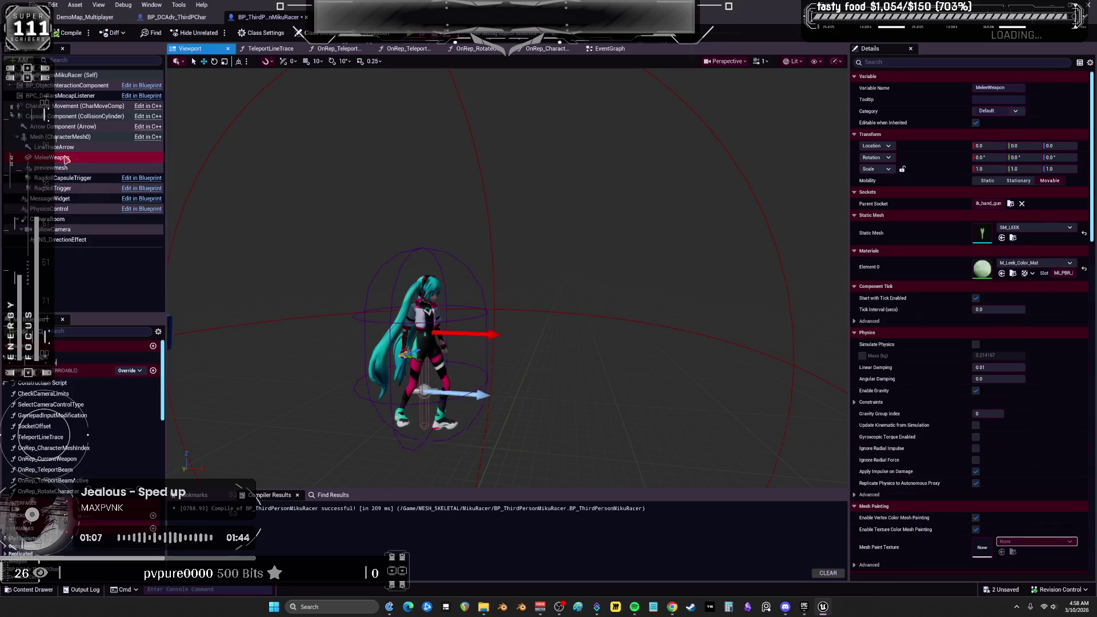
scroll(931, 342, "down", 5)
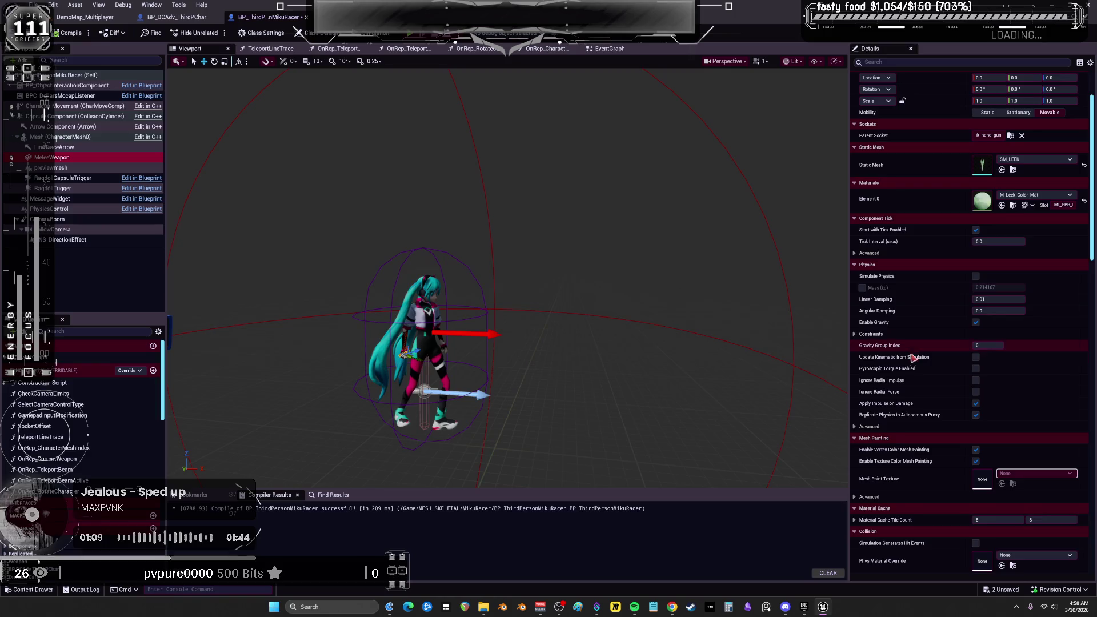
scroll(916, 362, "down", 5)
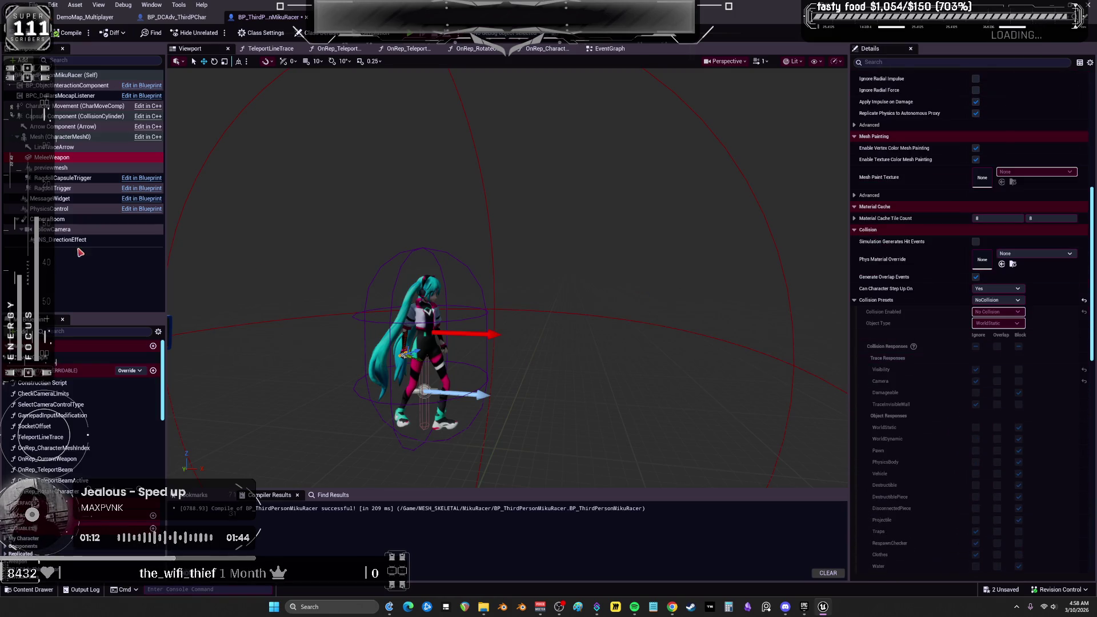
left_click(59, 148)
left_click(57, 137)
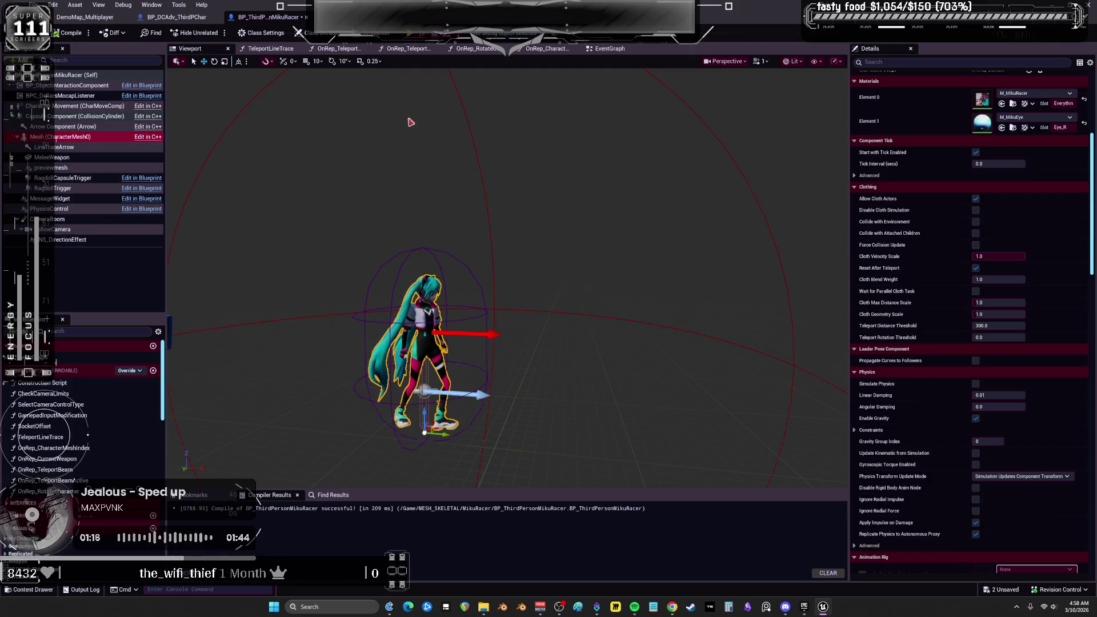
- Zoom in on Miku, run Simulate in the preview, then go to BP_DCAdv_ThirdPChar
mouse_move(410, 122)
left_mouse_down()
mouse_move(612, 245)
mouse_move(514, 246)
mouse_move(543, 234)
mouse_move(543, 206)
left_mouse_up()
mouse_move(618, 246)
left_mouse_down()
mouse_move(634, 259)
mouse_move(618, 245)
left_mouse_up()
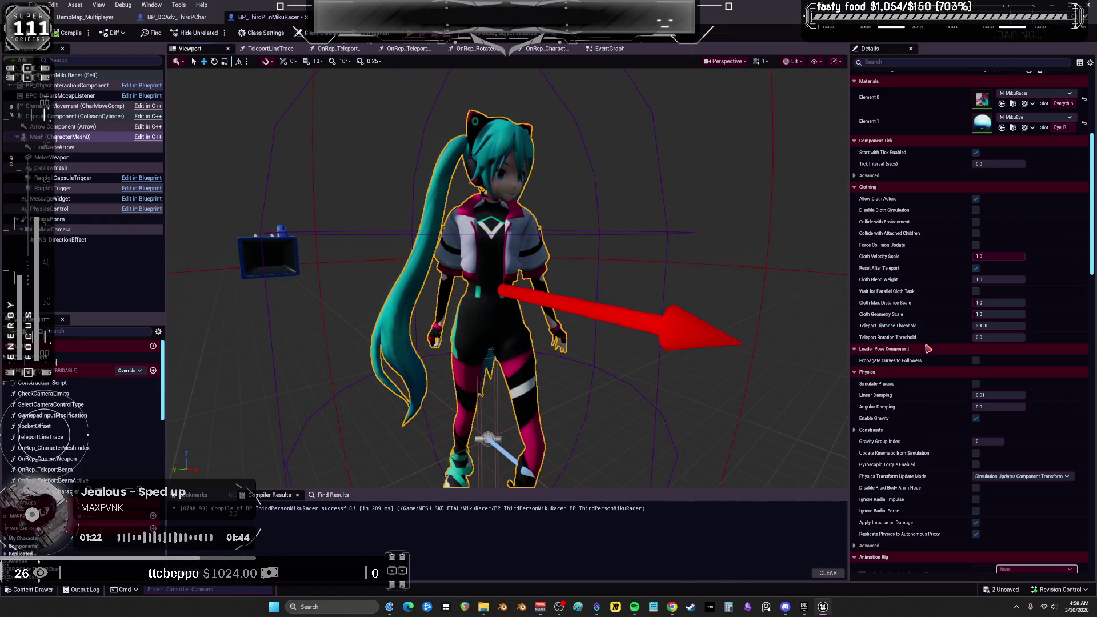
scroll(928, 349, "down", 10)
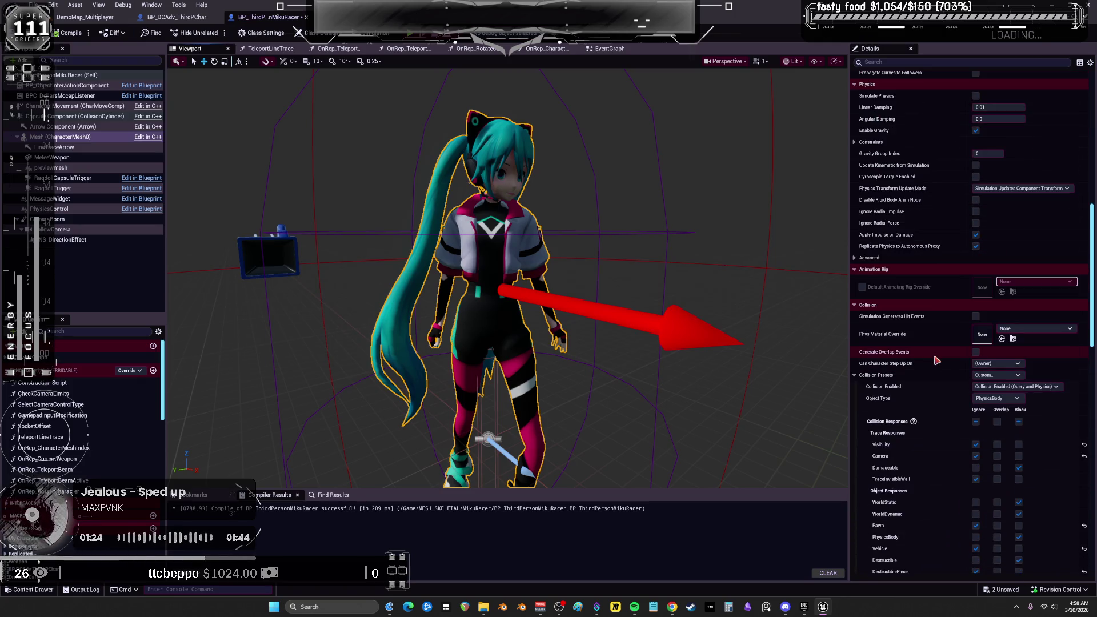
scroll(937, 360, "down", 5)
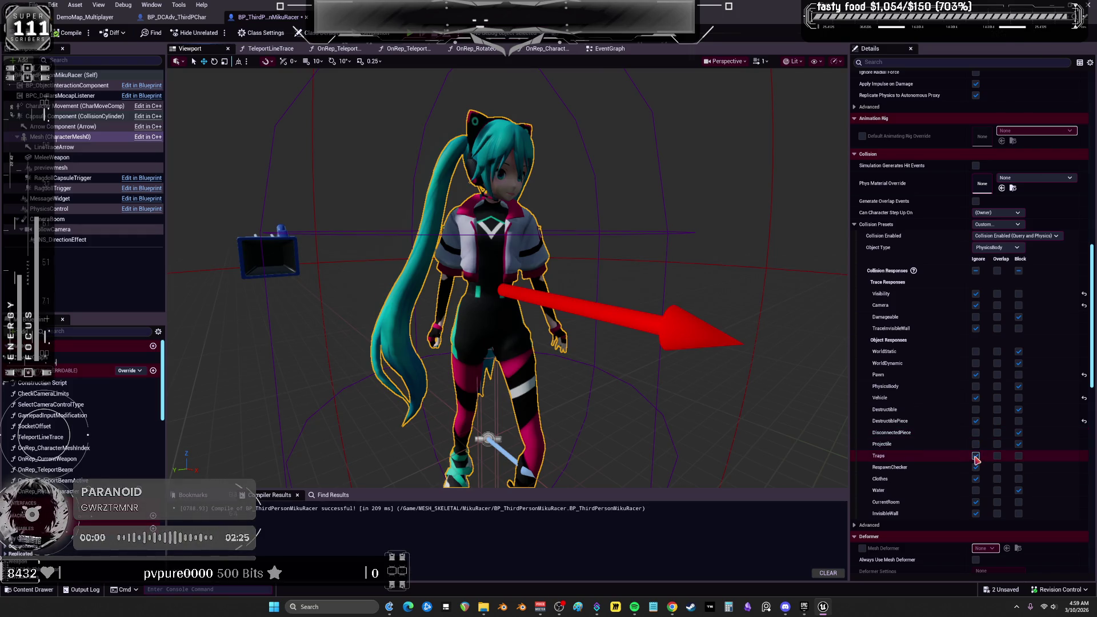
scroll(978, 492, "up", 5)
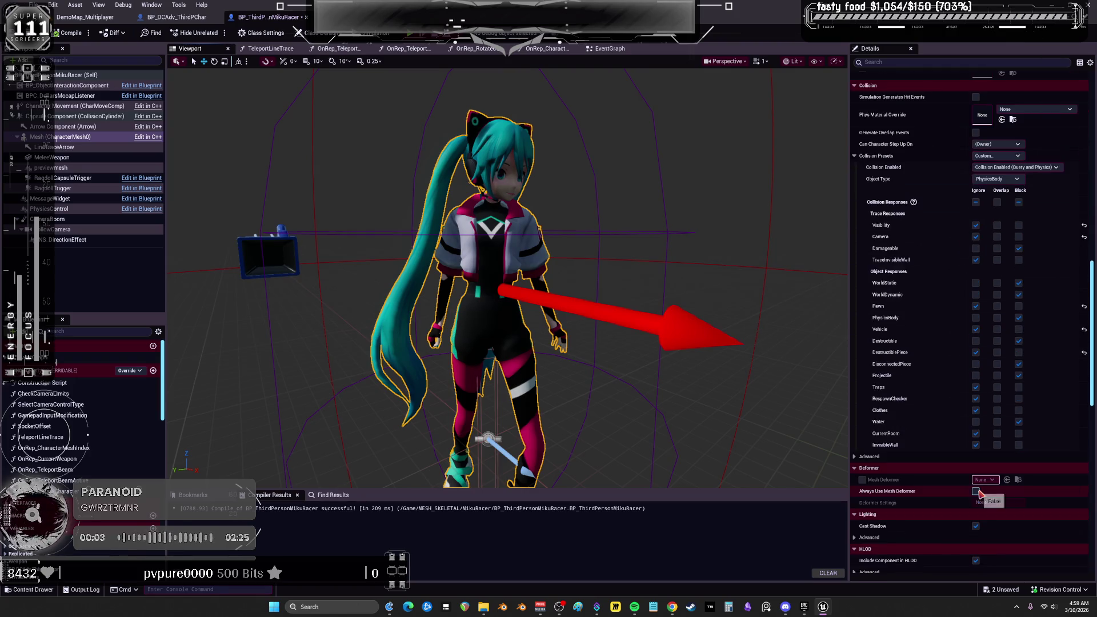
left_click_drag(725, 375, 703, 354)
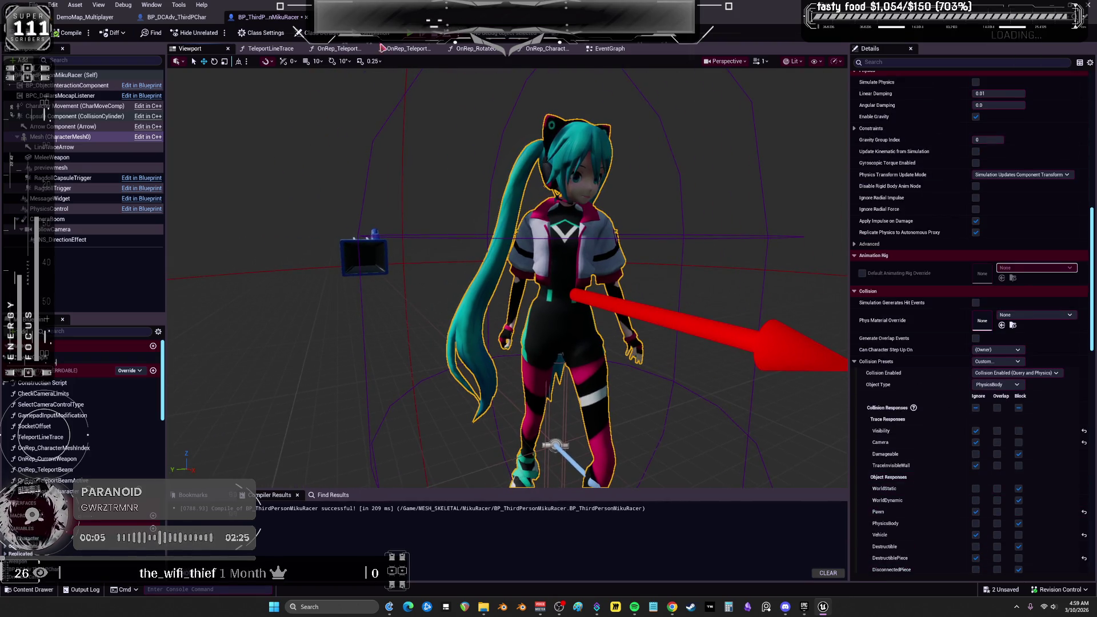
left_click(373, 35)
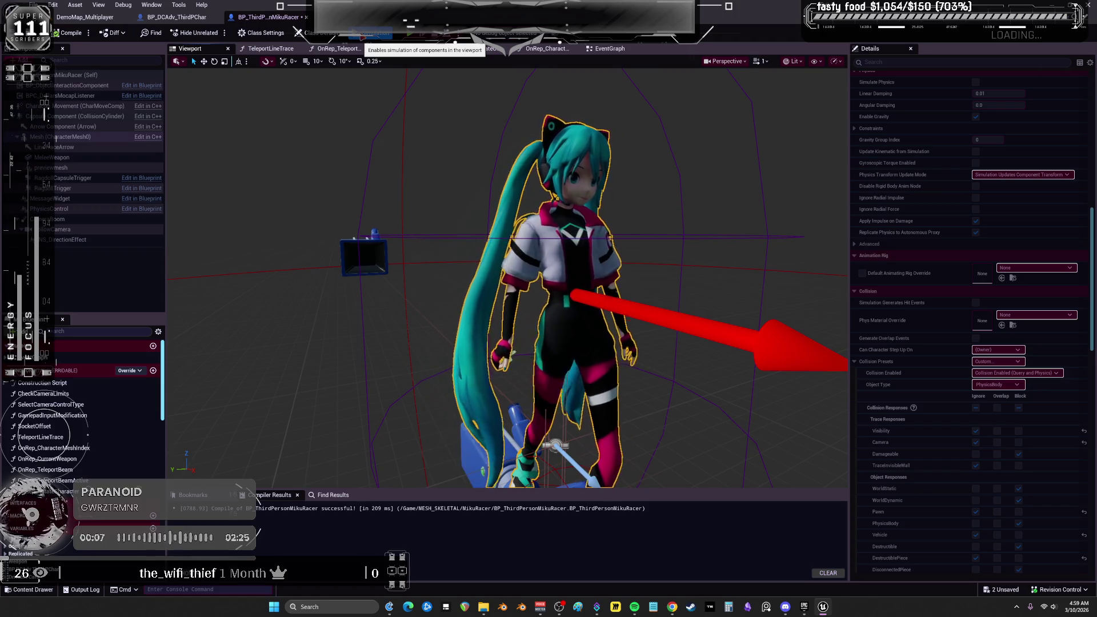
left_click(192, 21)
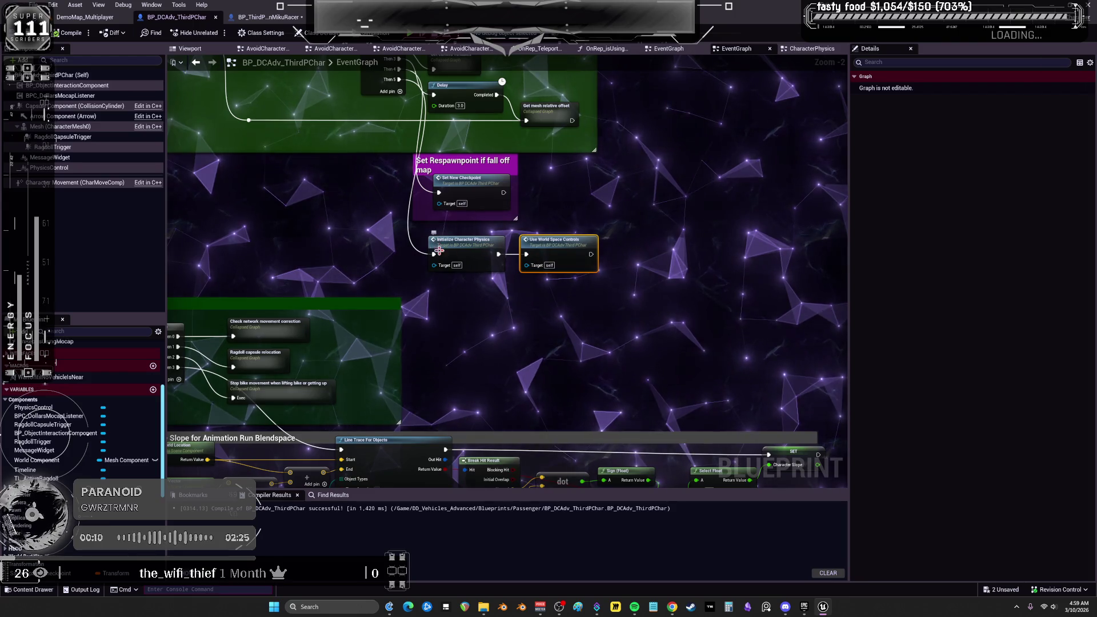
- Run a quick multiplayer preview from the BP_DCAdv_ThirdPChar graph and stop it
left_click(80, 17)
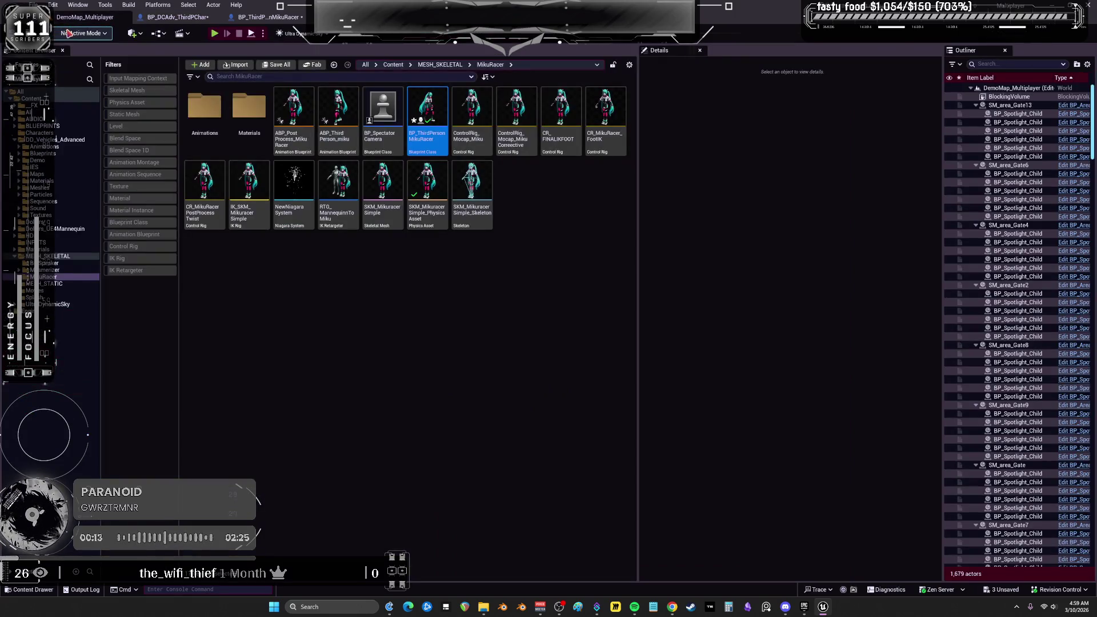
left_click(180, 20)
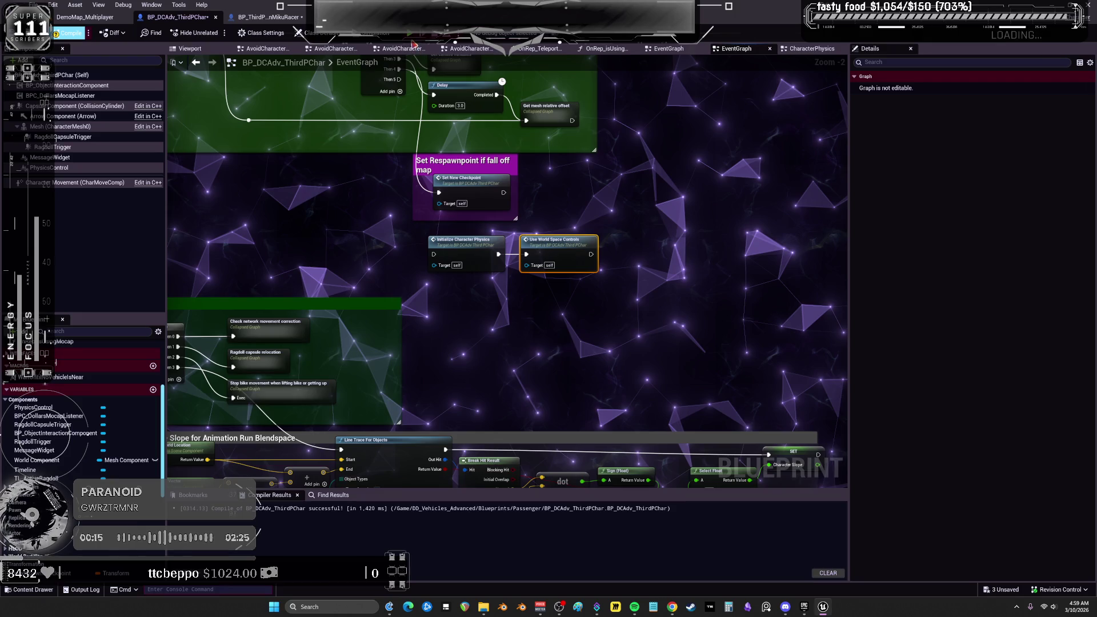
key("alt+p")
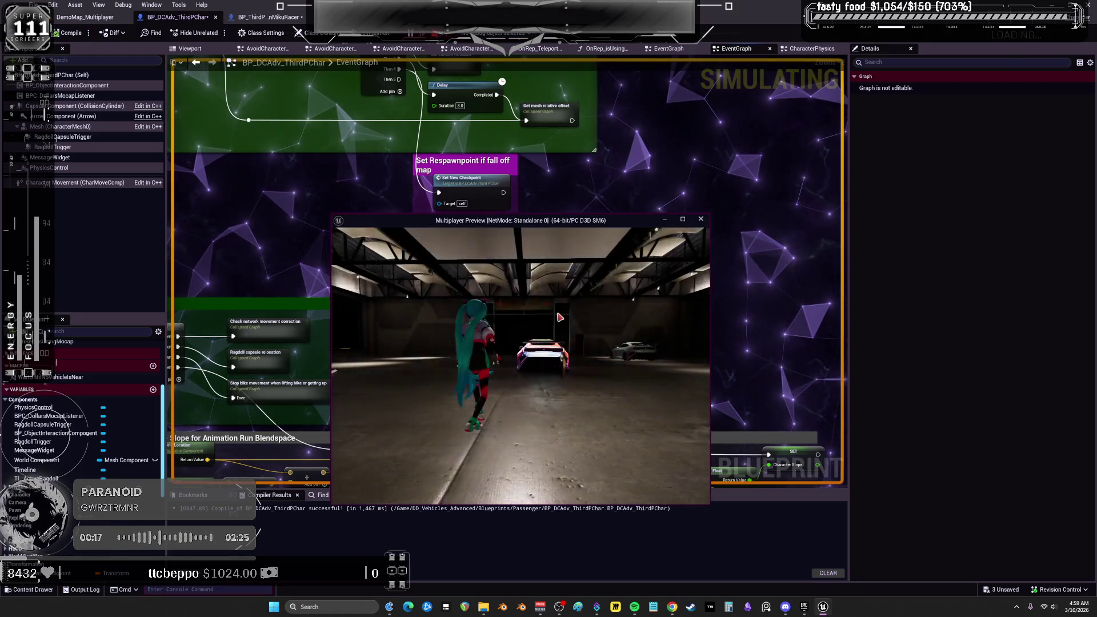
key("Escape")
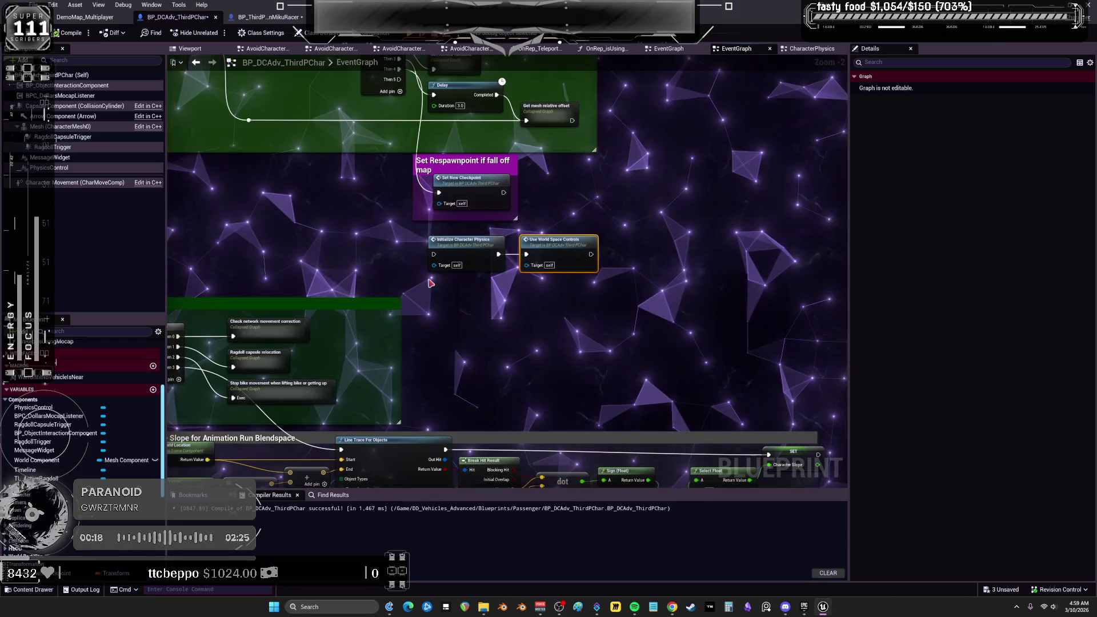
- Wire Then 5 into Initialize Character Physics, compile, and retest in a multiplayer preview
left_click_drag(398, 84, 434, 253)
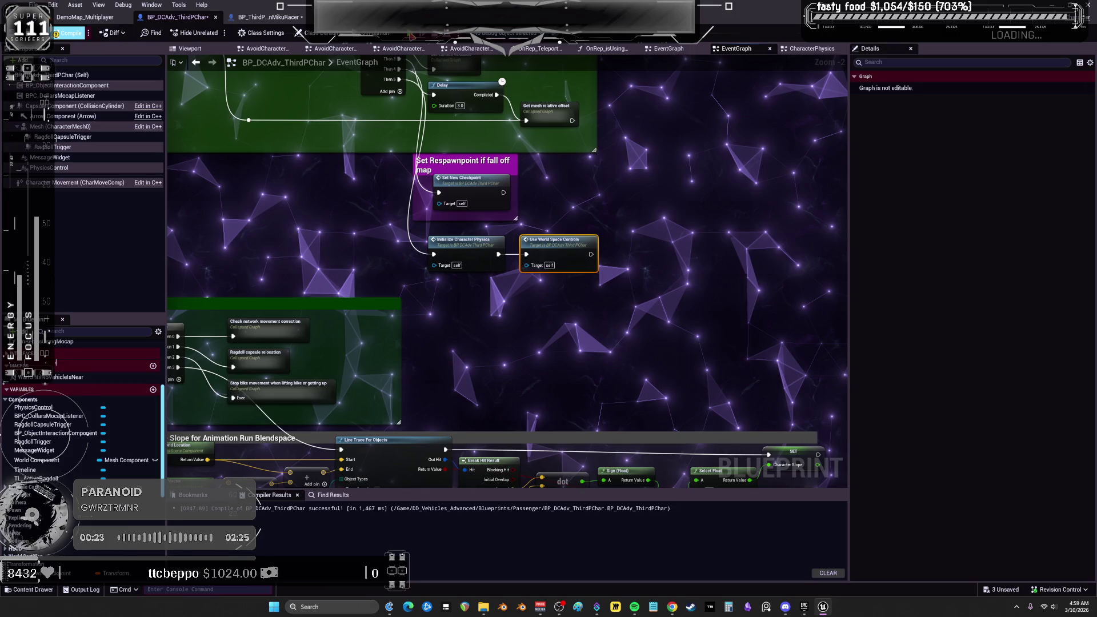
left_click(67, 32)
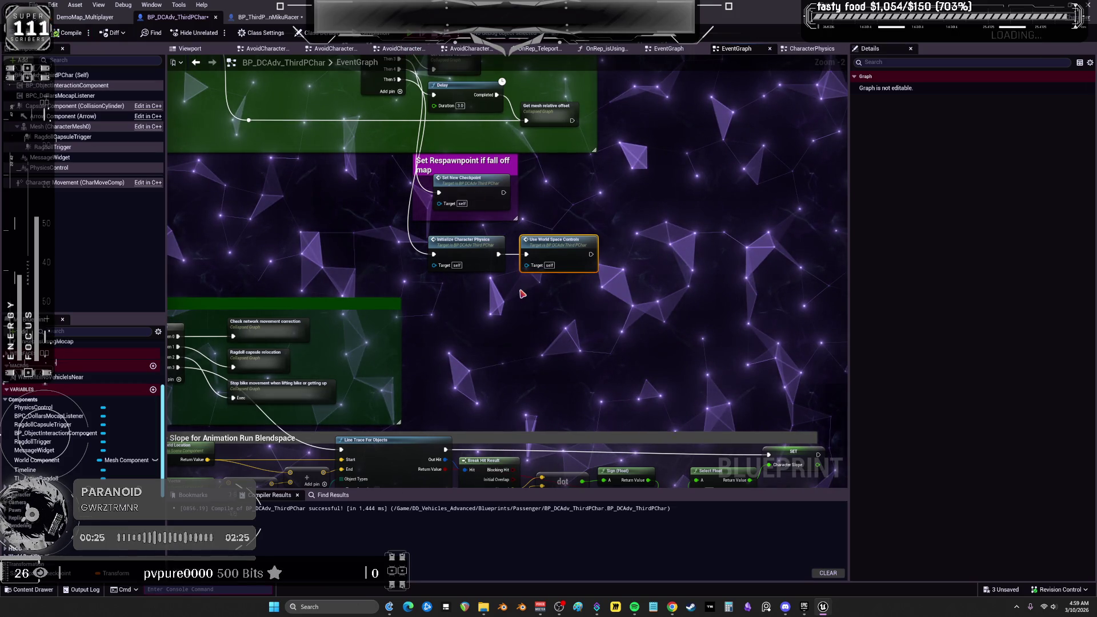
key("alt+p")
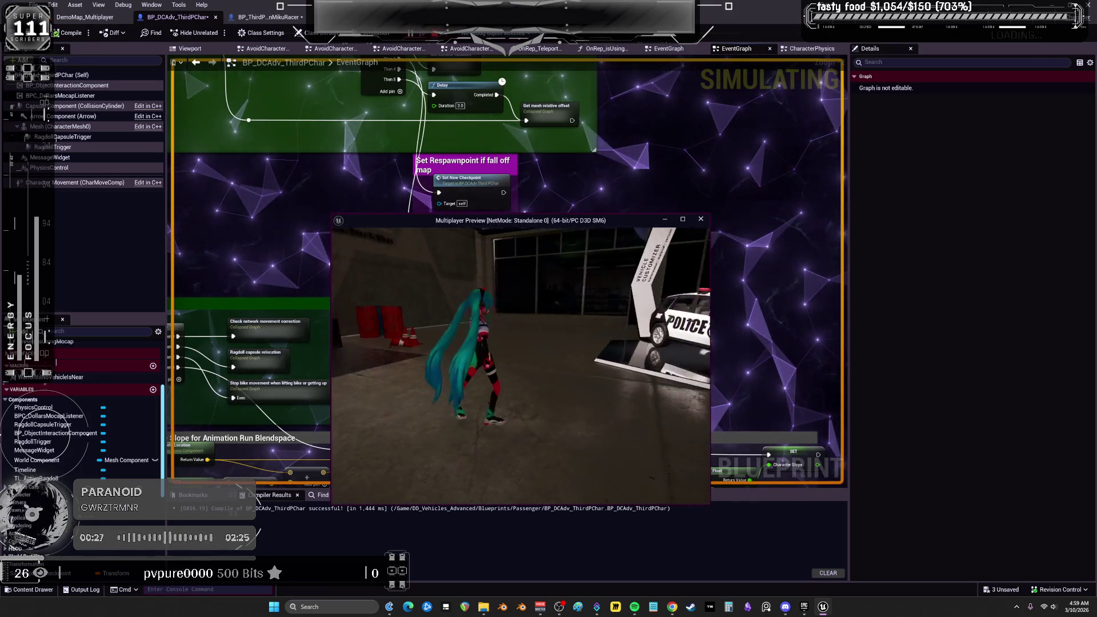
key("Escape")
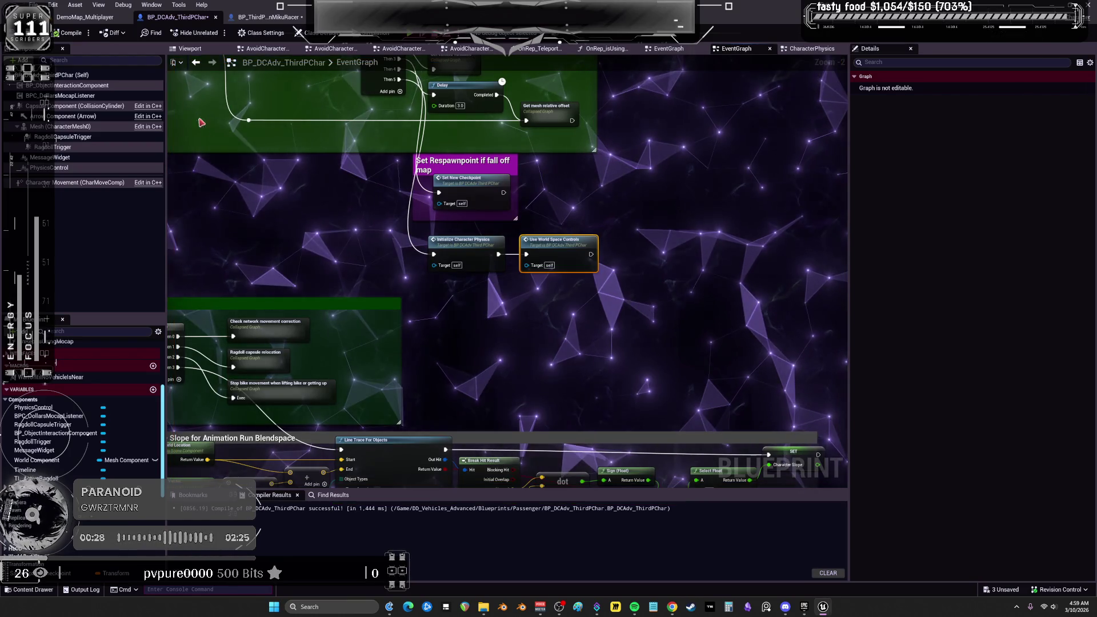
left_click(66, 127)
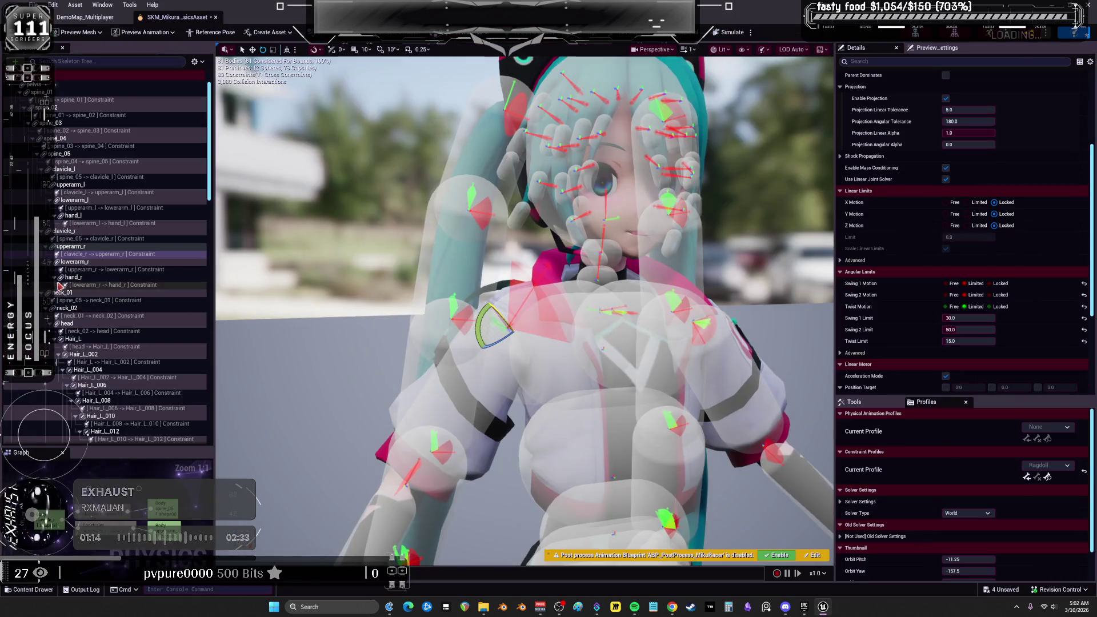
- List each bone's collision capsule in the Skeleton Tree and inspect the right-arm and clavicle_r bodies
left_click(74, 261)
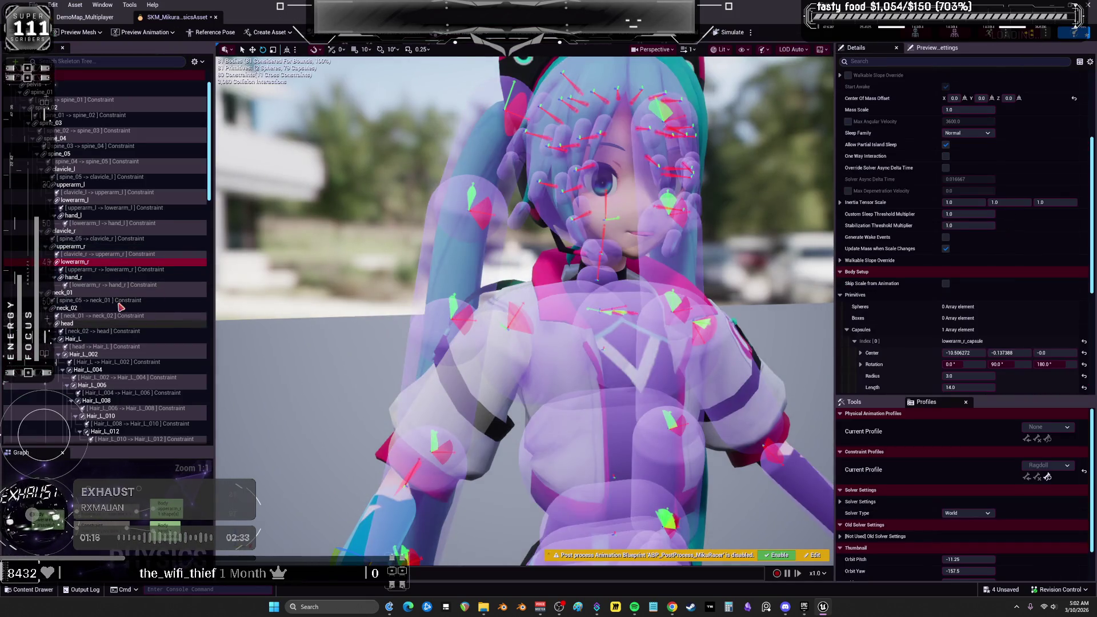
left_click(91, 239)
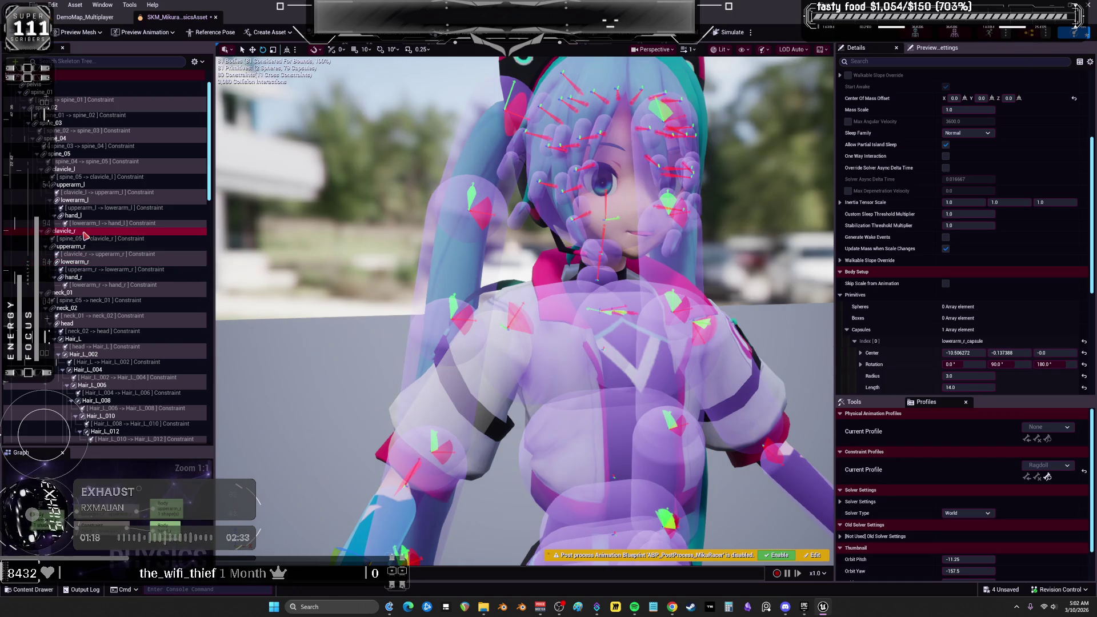
left_click(202, 61)
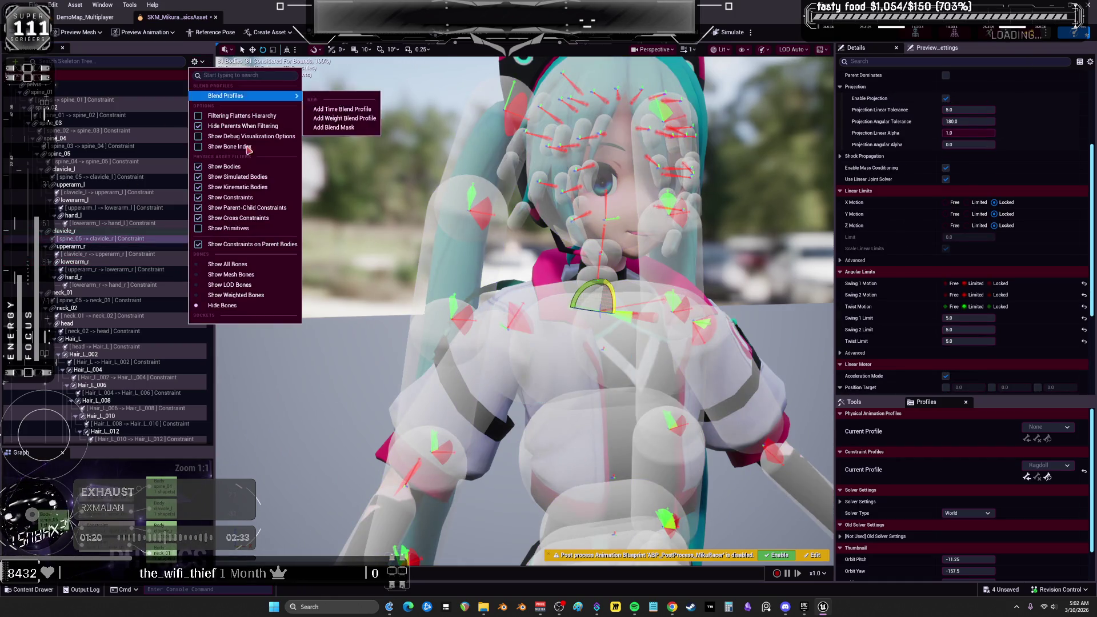
left_click(228, 232)
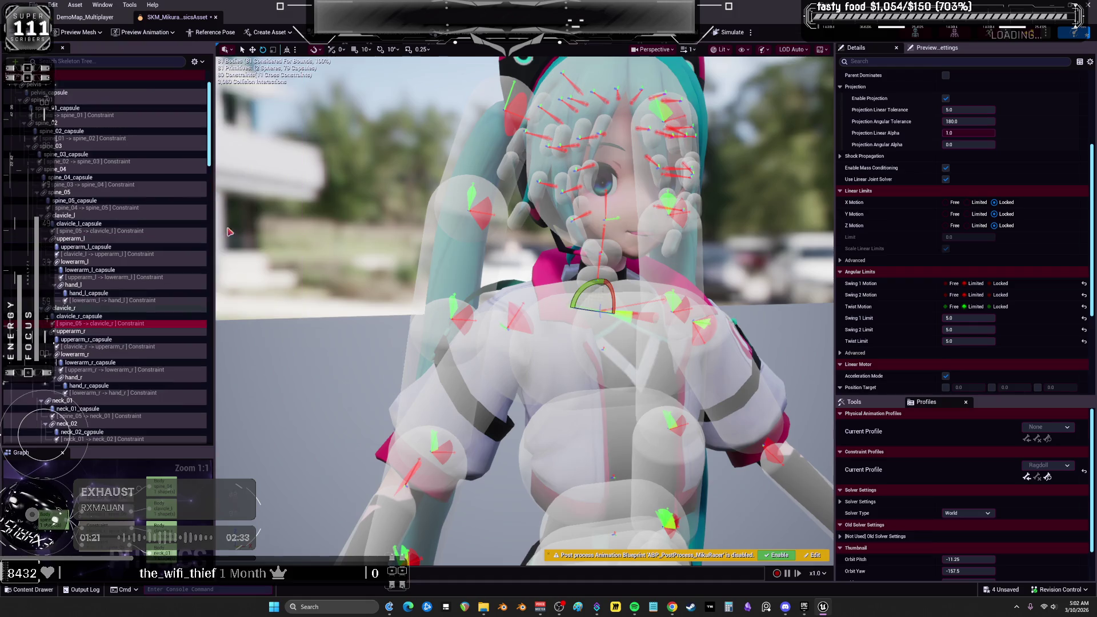
left_click(100, 332)
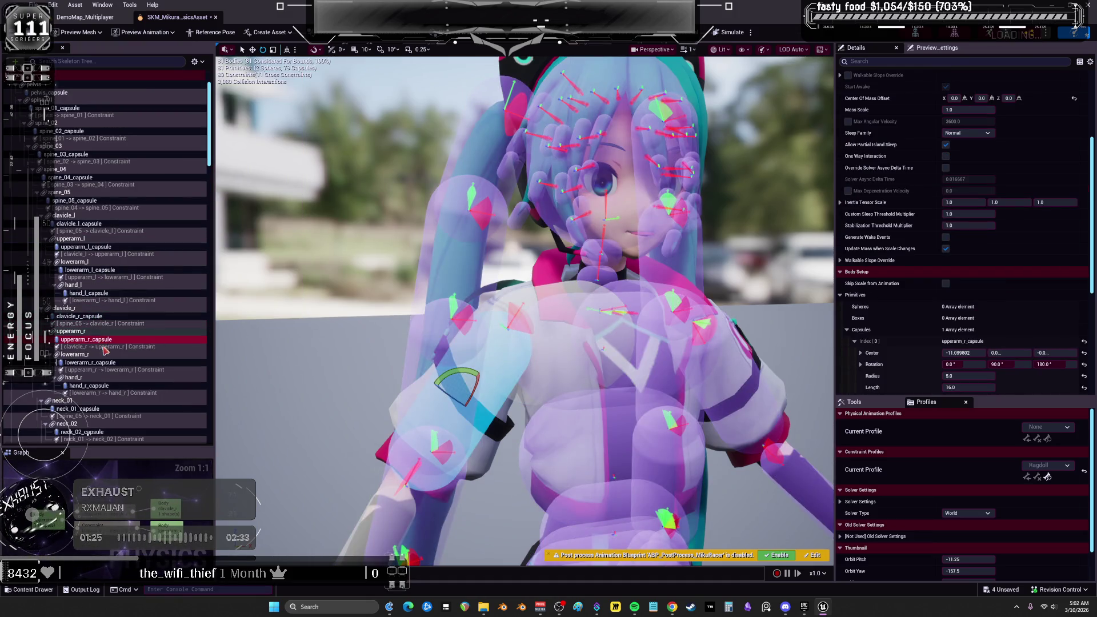
left_click(90, 318)
- Run quick ragdoll simulations and review the spine_05 to clavicle_r constraint's limits
left_click(751, 33)
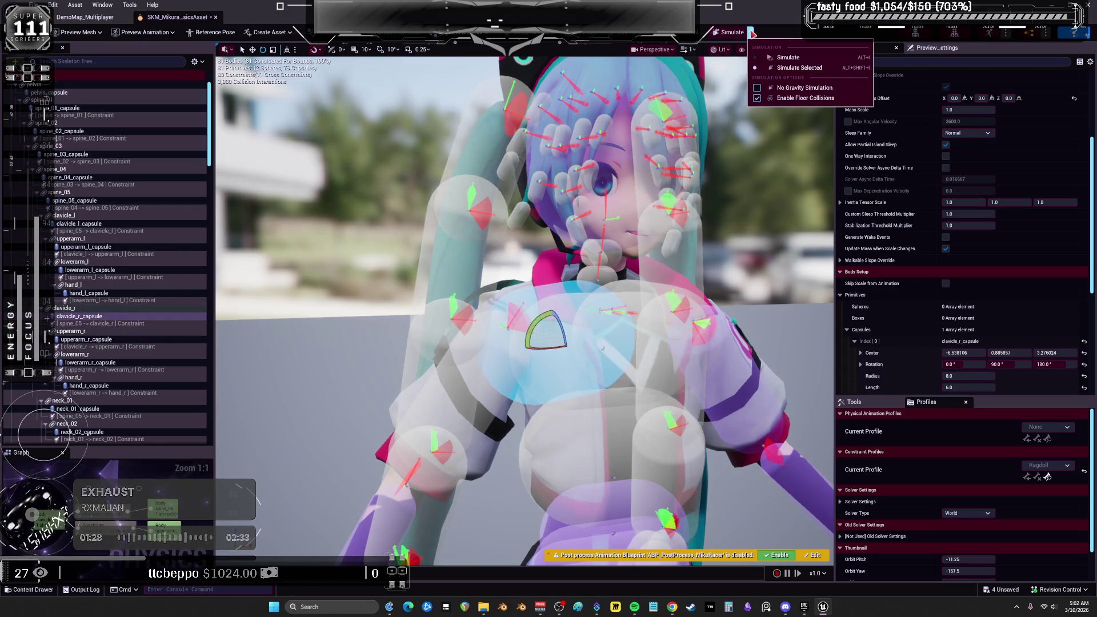
left_click(731, 33)
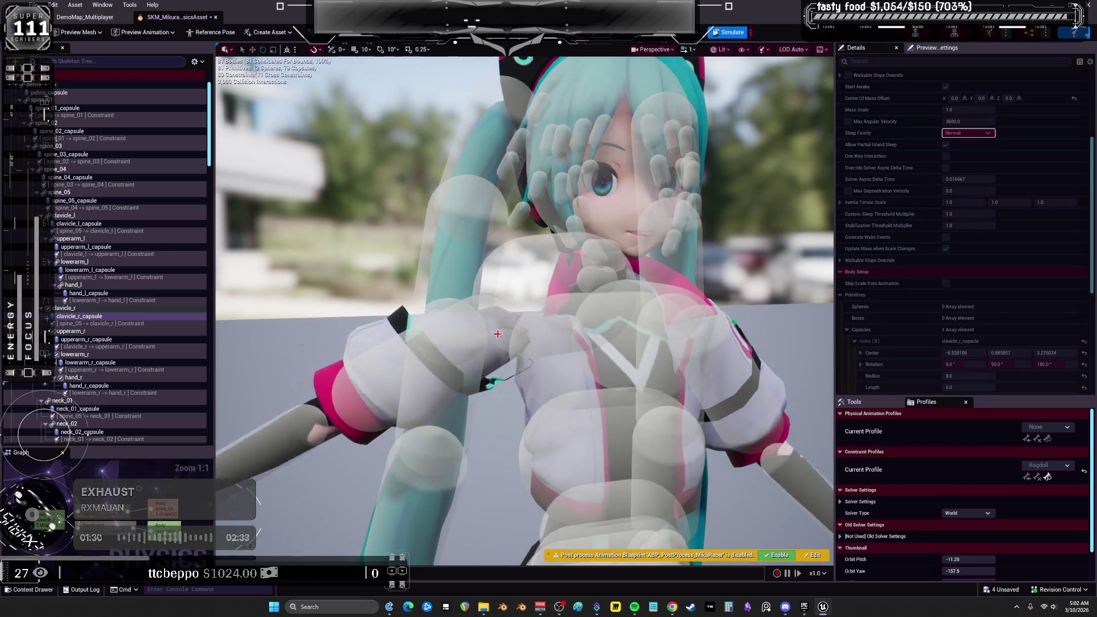
left_click(733, 32)
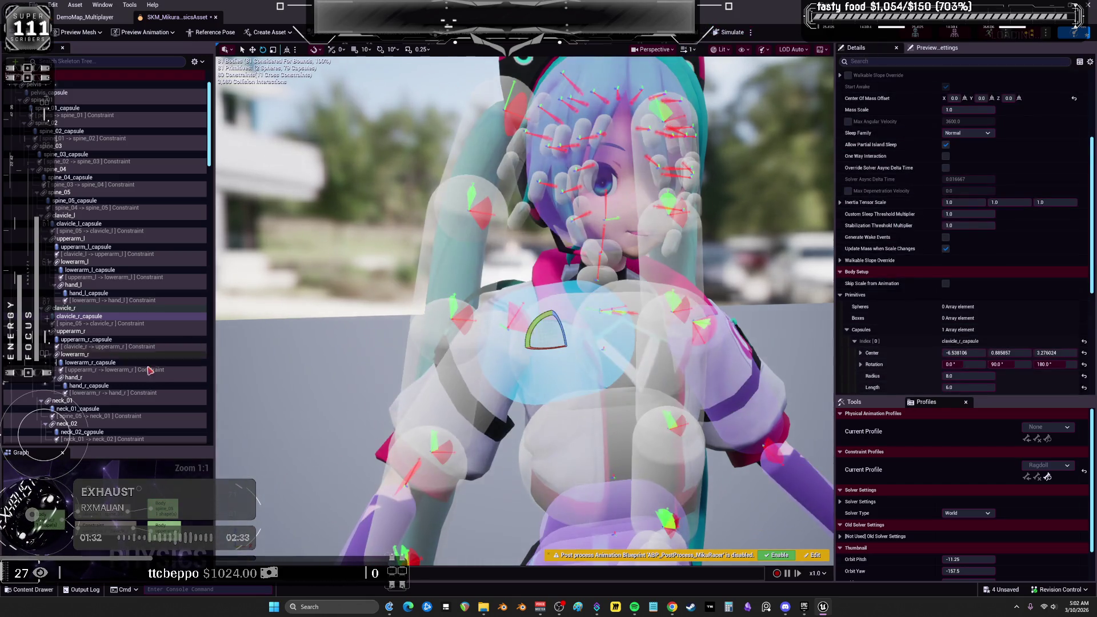
left_click(89, 325)
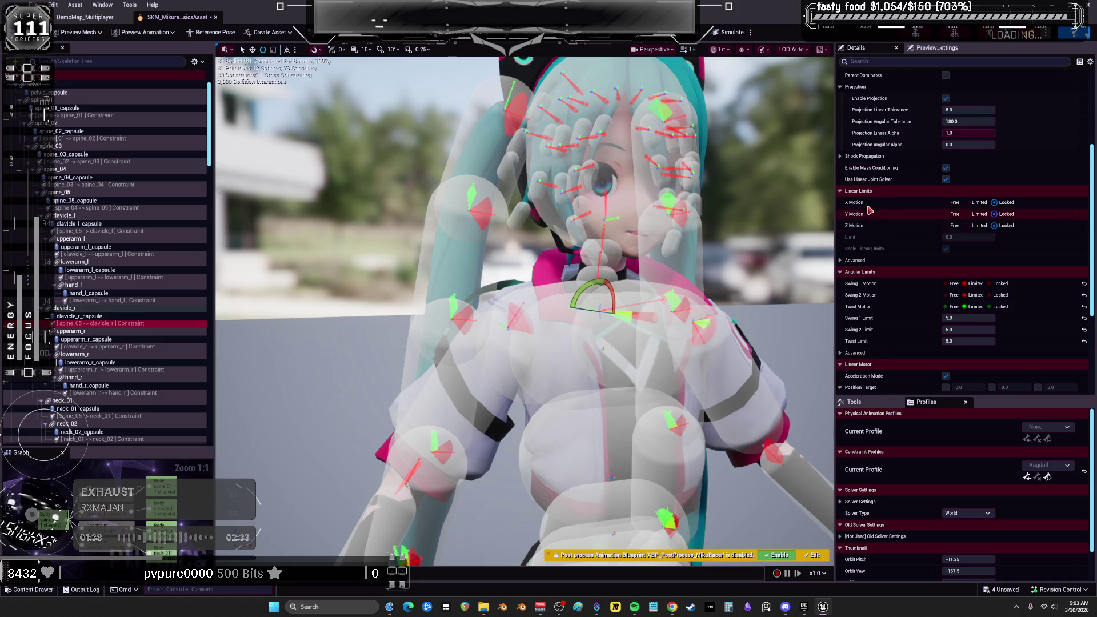
scroll(891, 251, "down", 3)
scroll(897, 224, "down", 1)
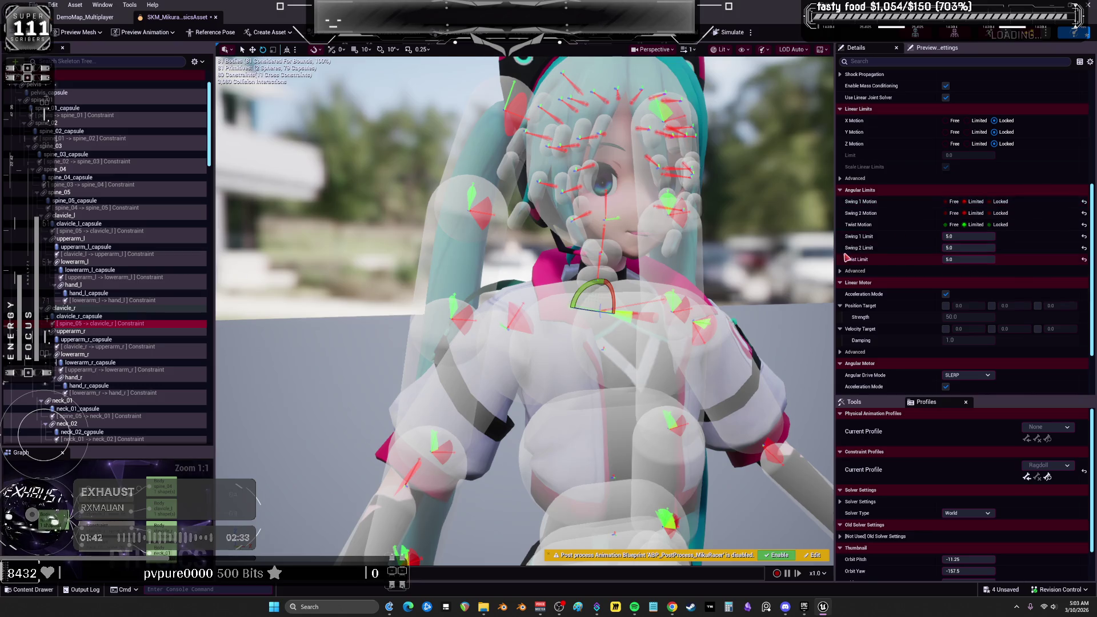
scroll(1035, 212, "up", 5)
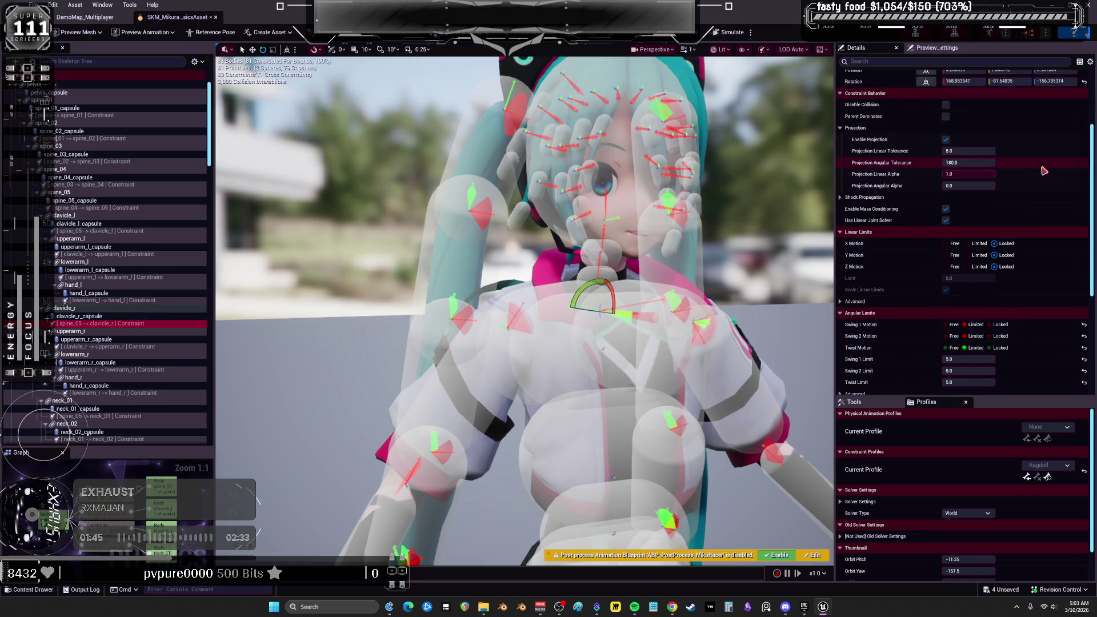
scroll(1041, 169, "up", 2)
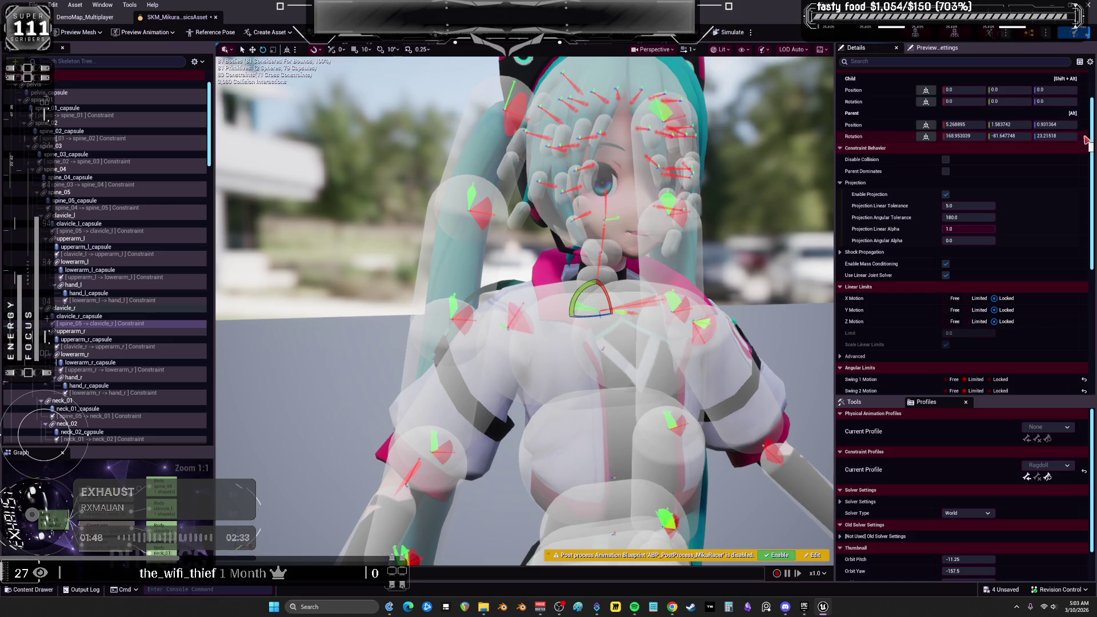
left_click(723, 32)
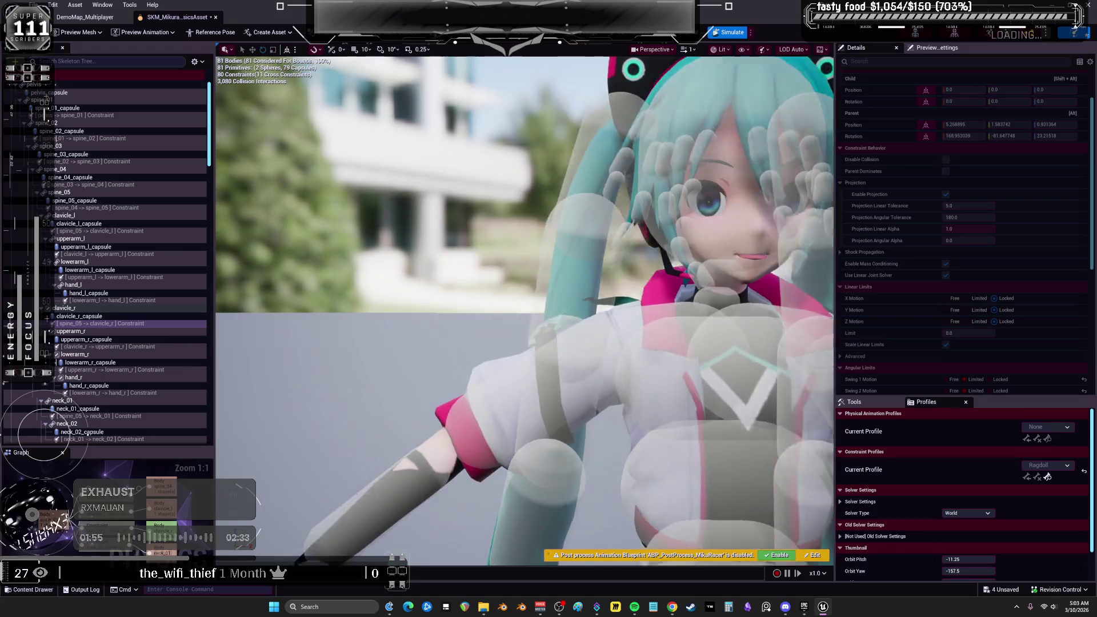
left_click(731, 33)
- Set the constraint's Swing 1 and Twist motions to Free and test the ragdoll
scroll(894, 339, "down", 3)
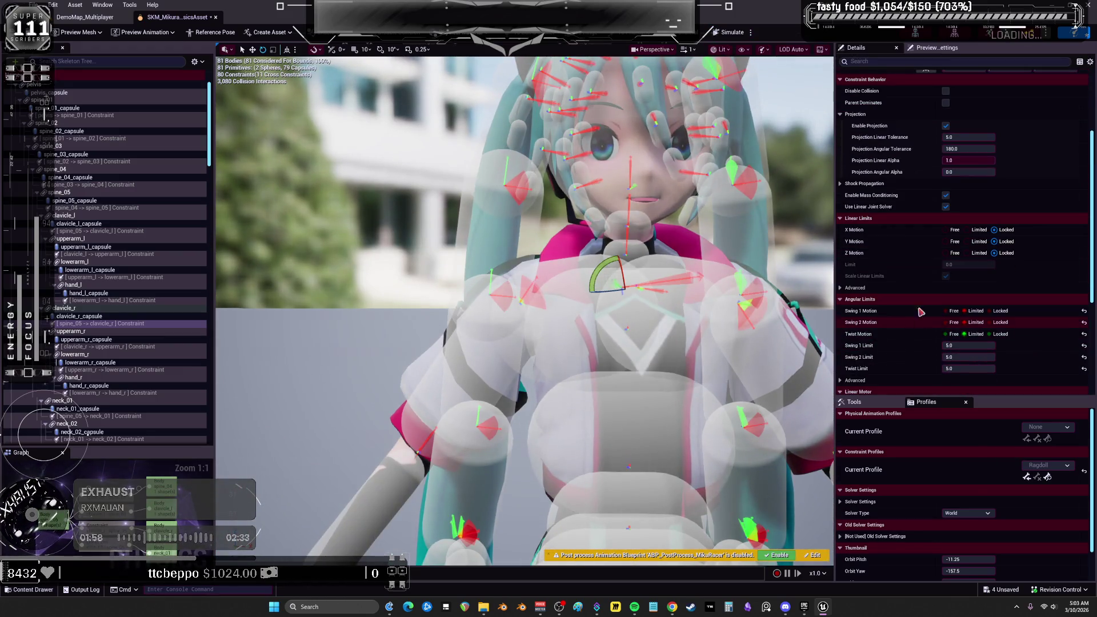
left_click(954, 311)
left_click(954, 311)
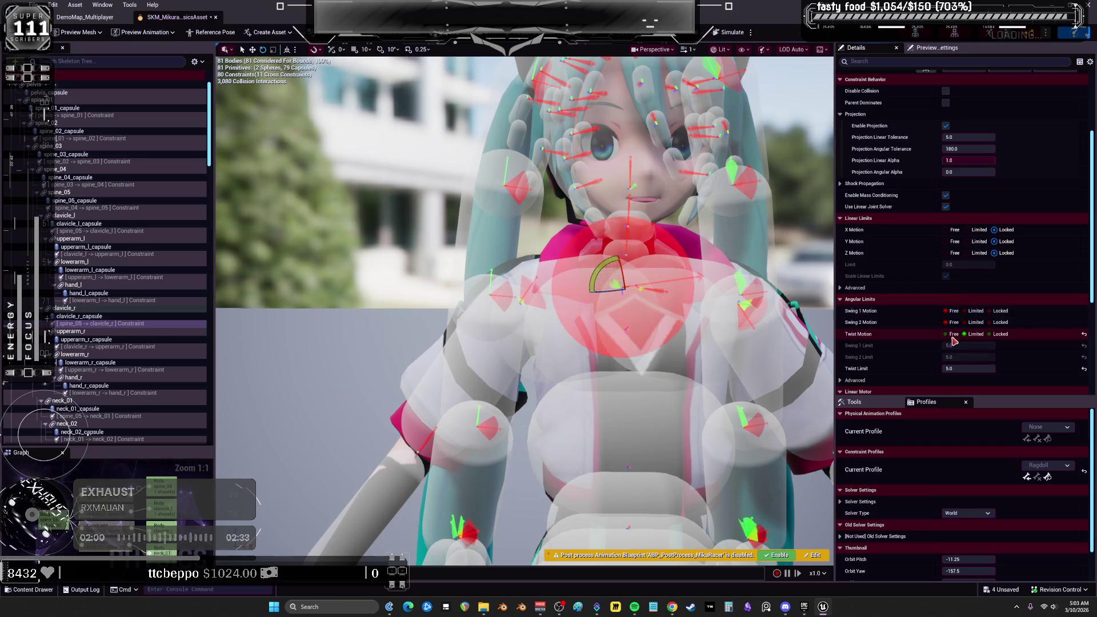
left_click(953, 334)
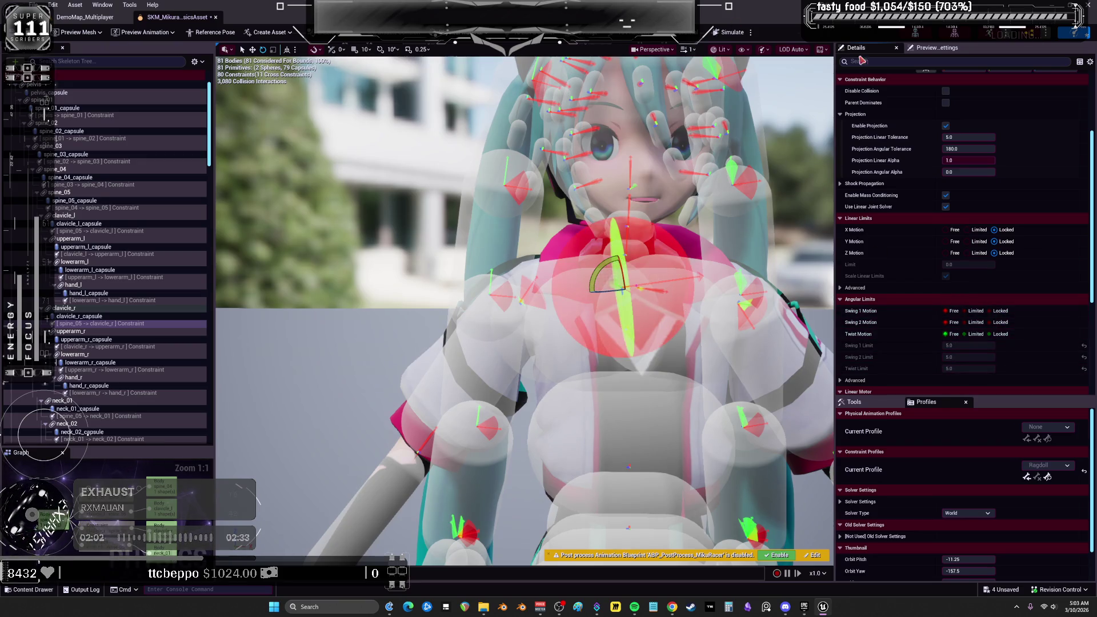
left_click(725, 33)
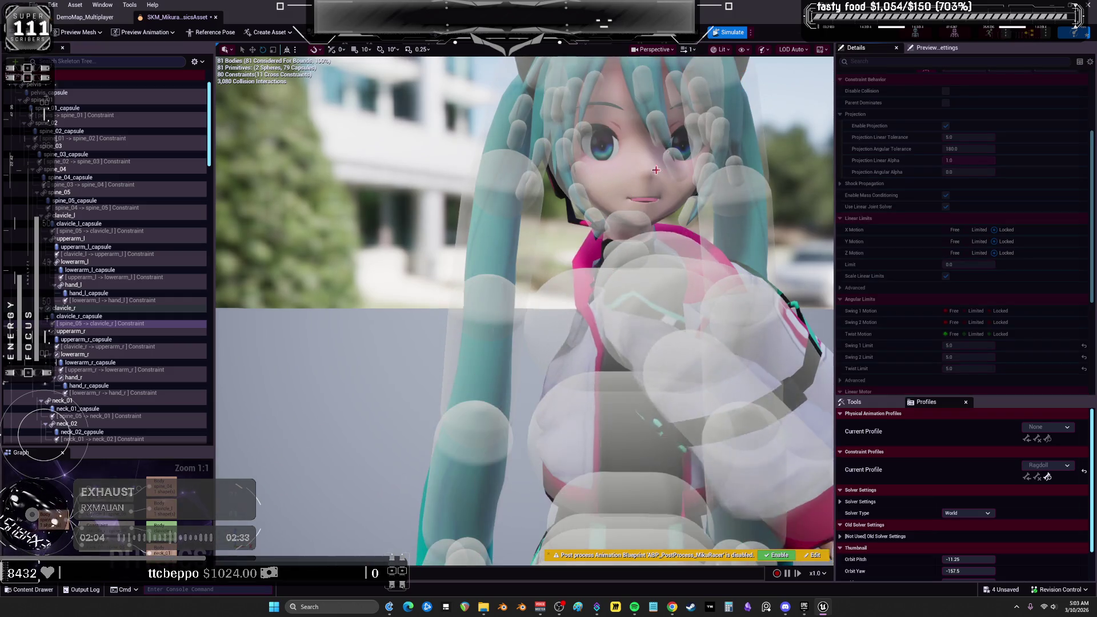
left_click(725, 35)
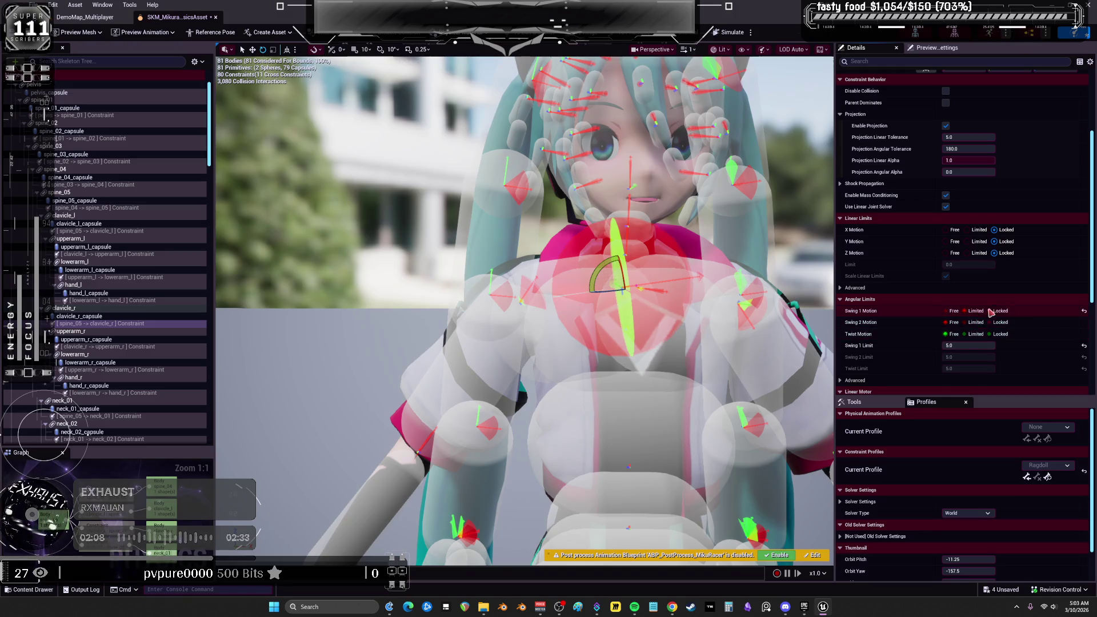
- Lock Swing 1, Swing 2 and Twist motions, then rerun the simulation
left_click(1000, 311)
left_click(1000, 322)
left_click(1000, 334)
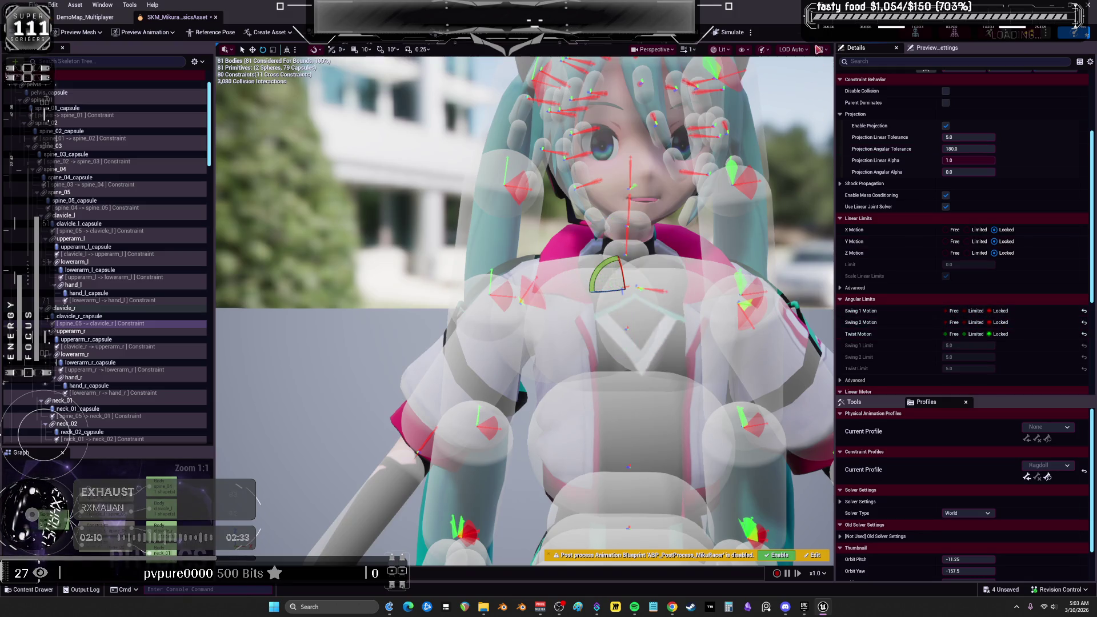
left_click(718, 35)
left_click(718, 36)
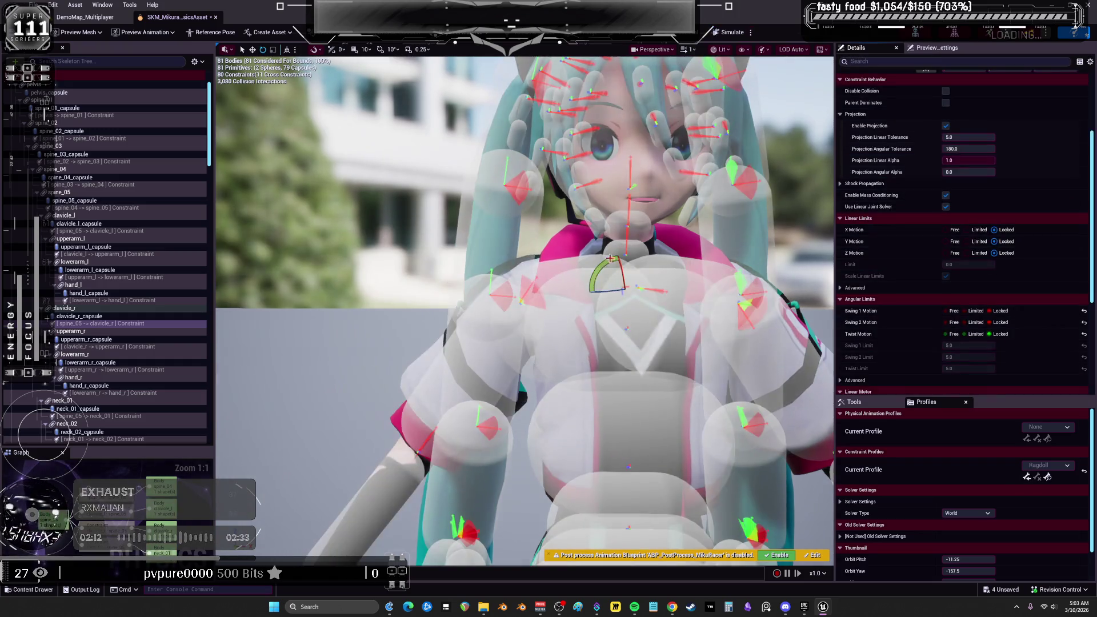
scroll(509, 260, "up", 3)
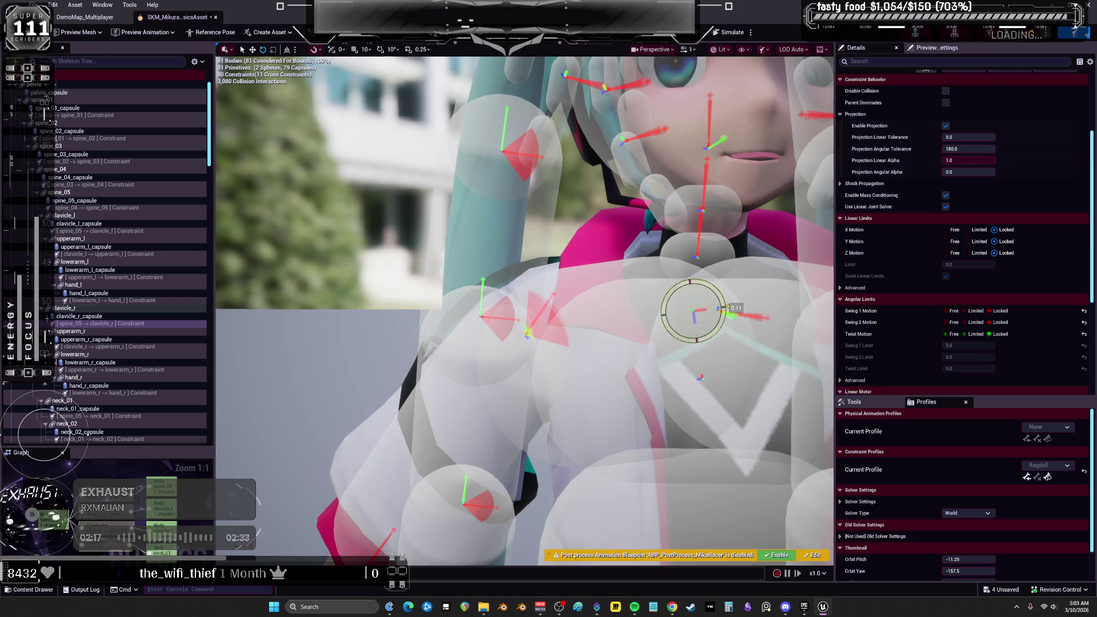
- Try a constraint Parent Position X of 0, then restore X to its default
mouse_move(731, 309)
left_mouse_down()
mouse_move(628, 228)
mouse_move(560, 274)
mouse_move(480, 354)
left_mouse_up()
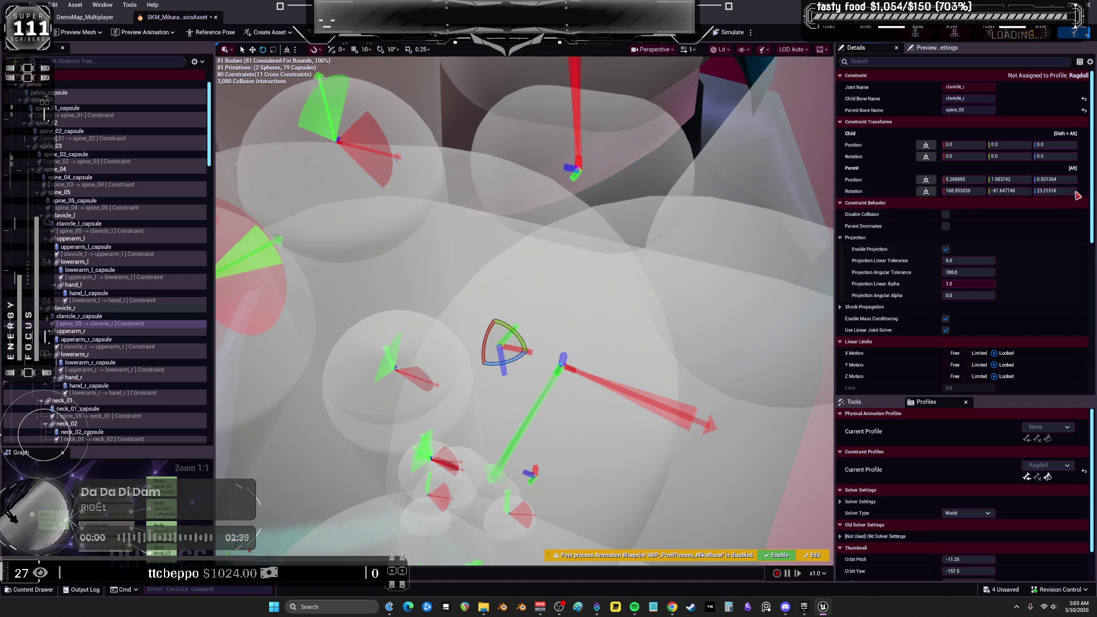
type("0")
key("Return")
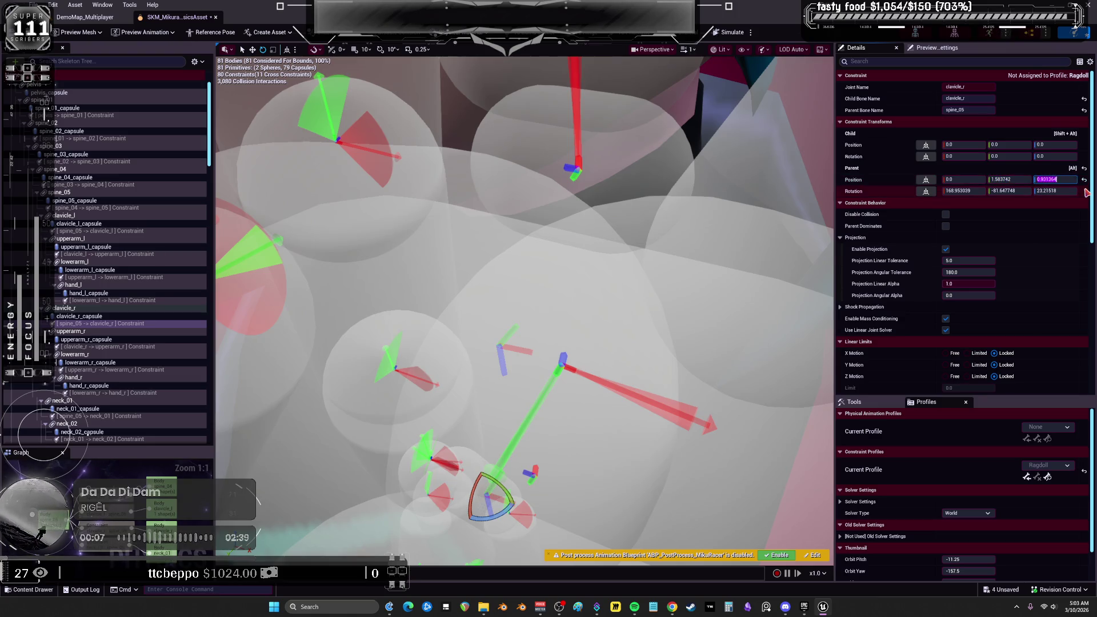
left_click(1005, 180)
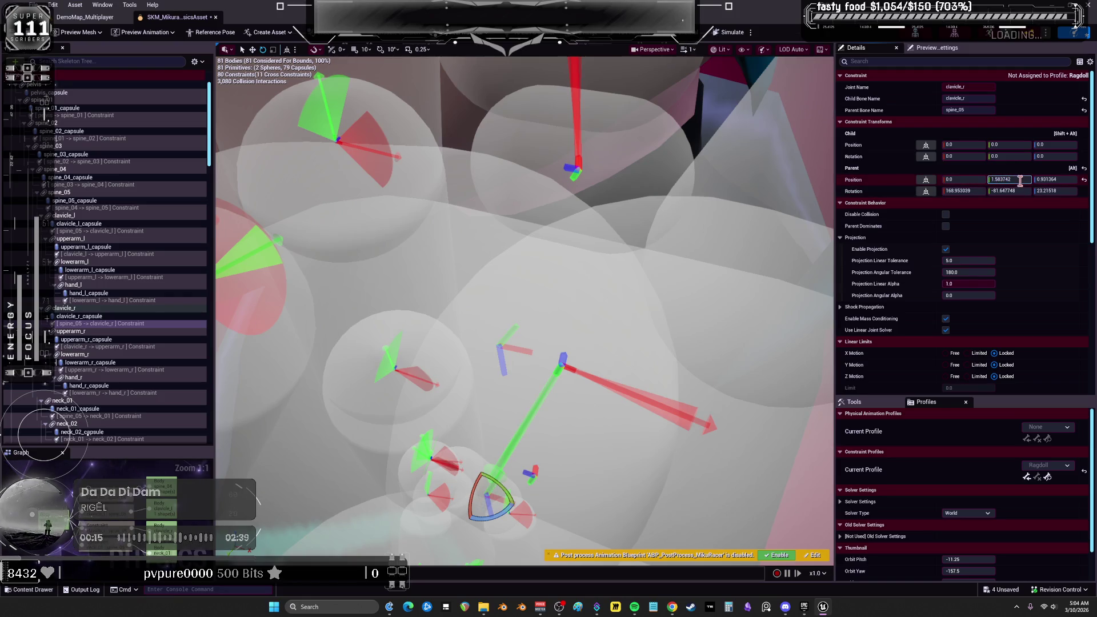
left_click(1083, 180)
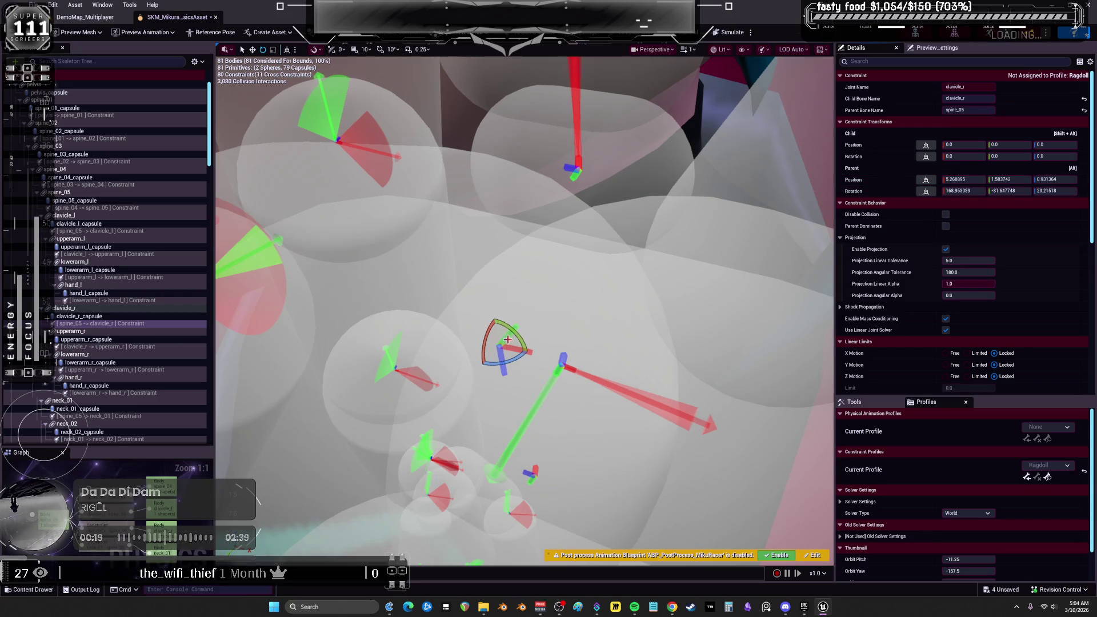
- Undo a trial parent-frame rotation, then snap the constraint's parent position and rotation to zero
left_click_drag(484, 340, 502, 370)
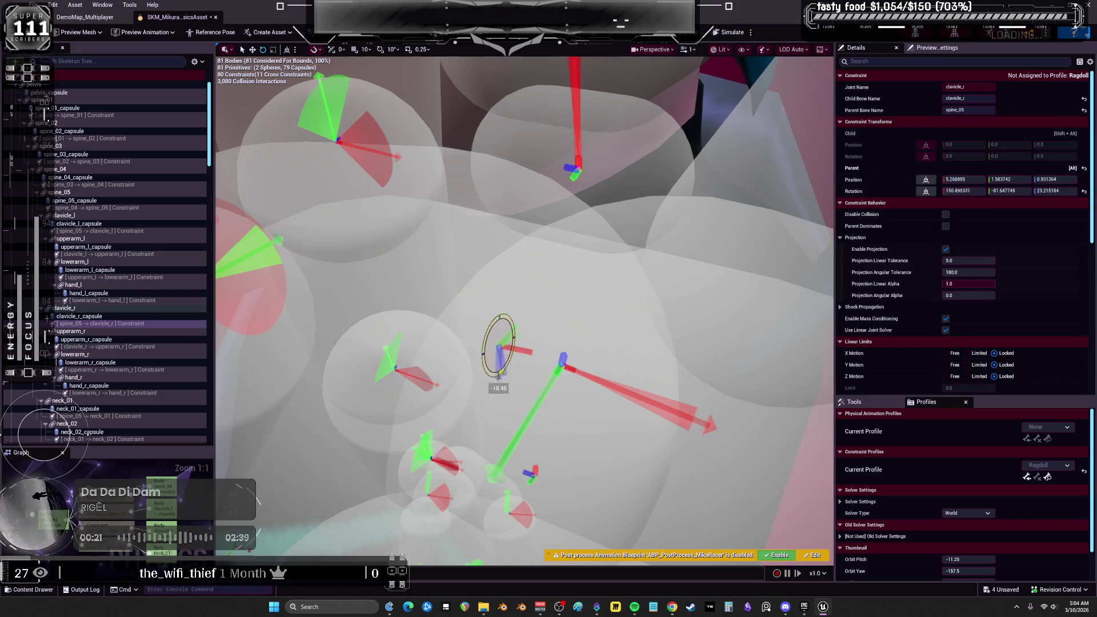
key("ctrl+z")
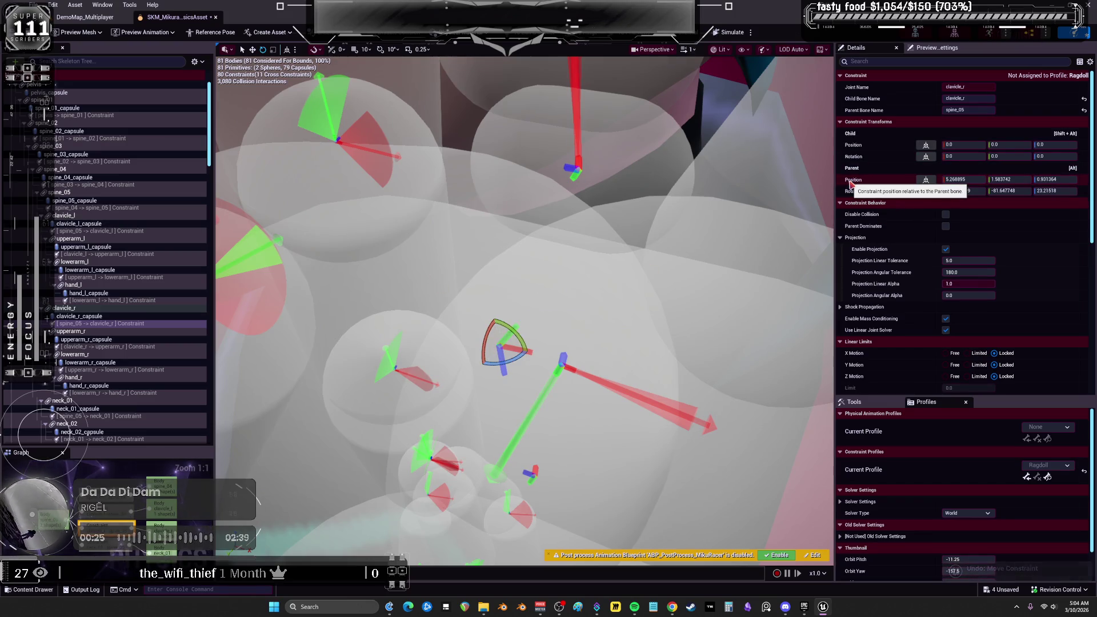
left_click(89, 318)
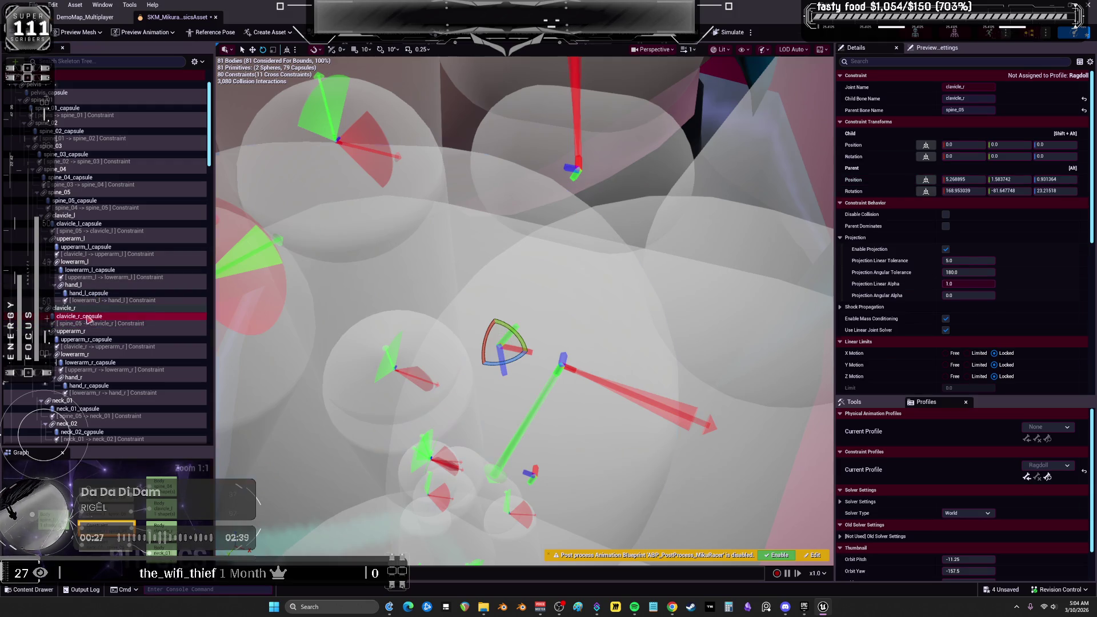
left_click(84, 323)
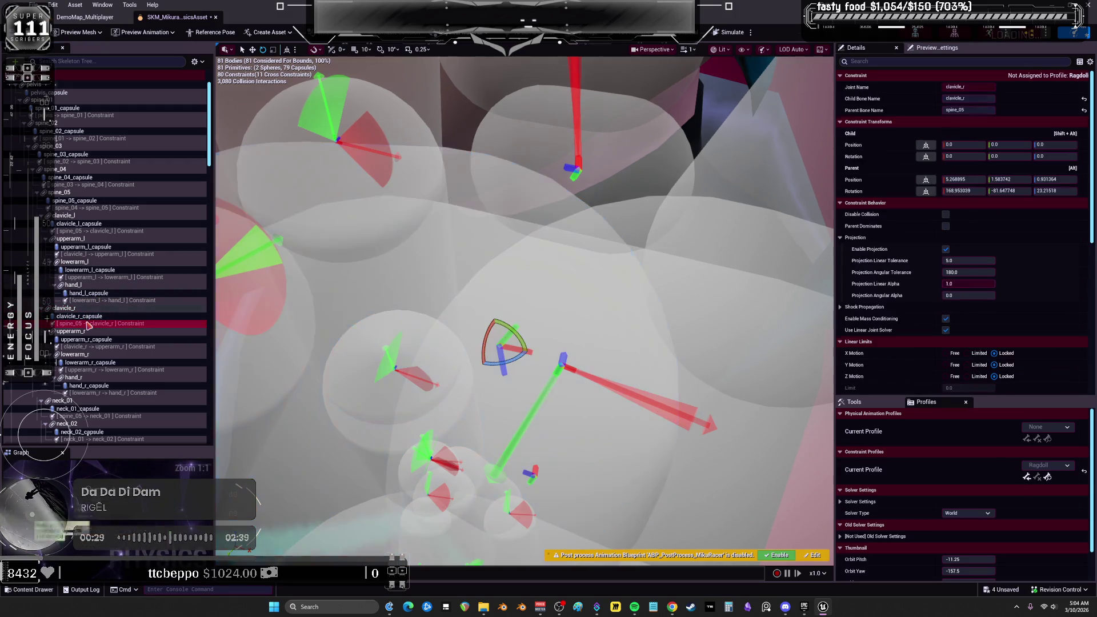
left_click(926, 180)
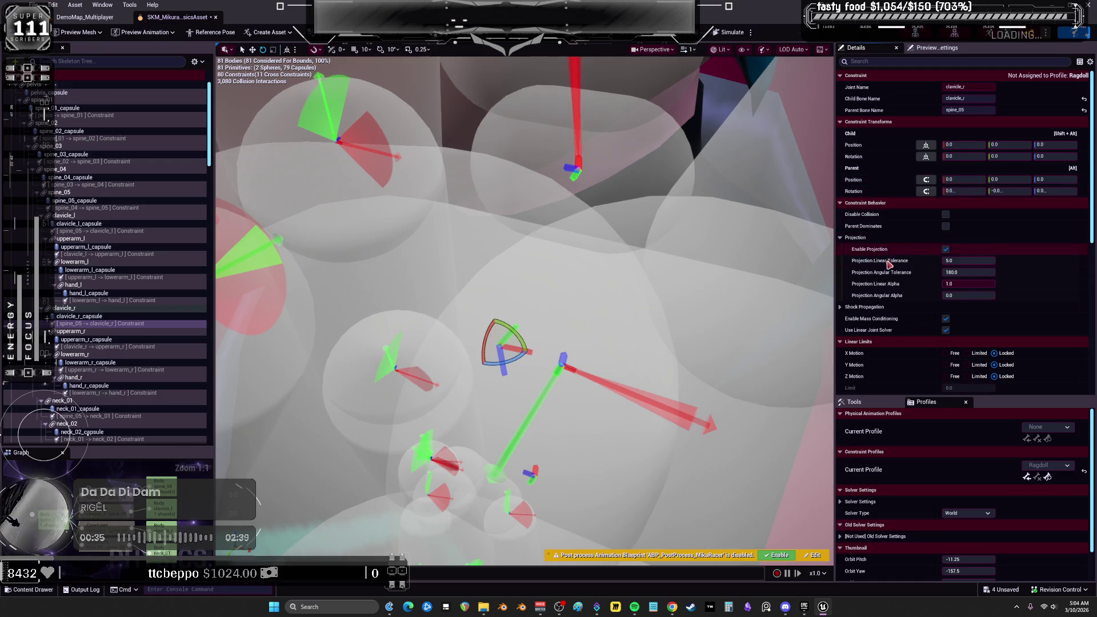
- Set Swing 1, Swing 2 and Twist Motion on spine_05 → clavicle_r to Limited
scroll(898, 308, "down", 5)
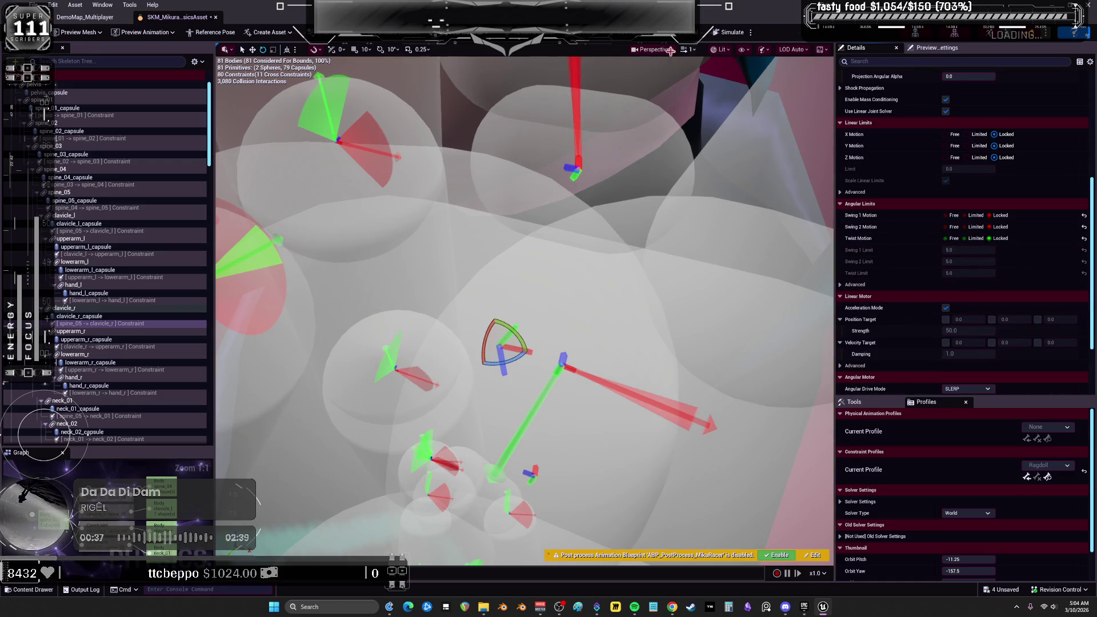
left_click_drag(582, 354, 582, 353)
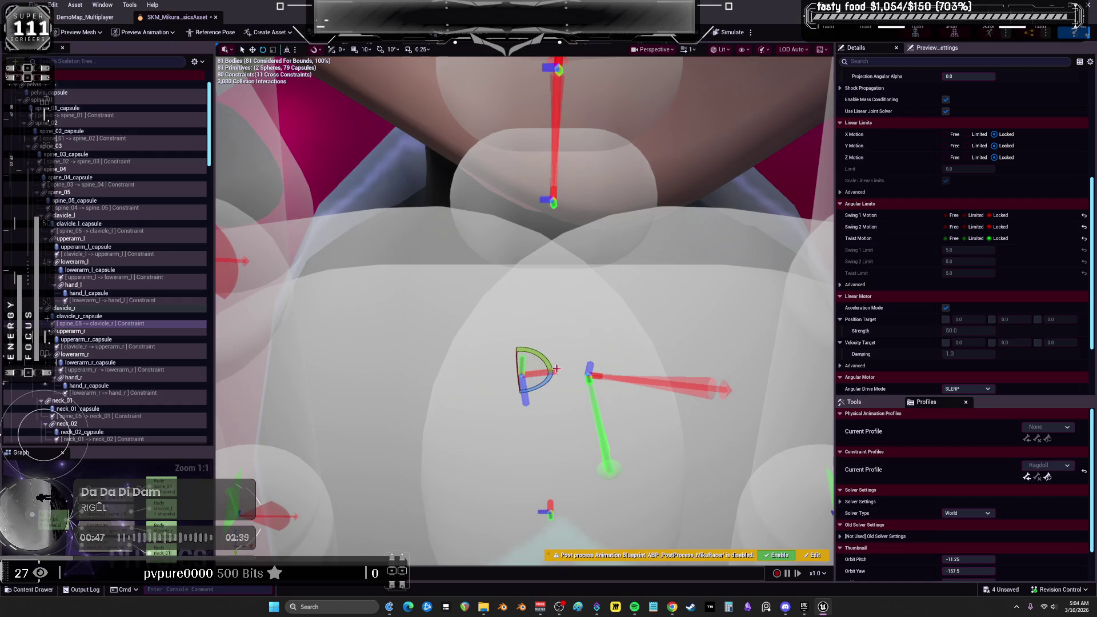
scroll(959, 245, "down", 2)
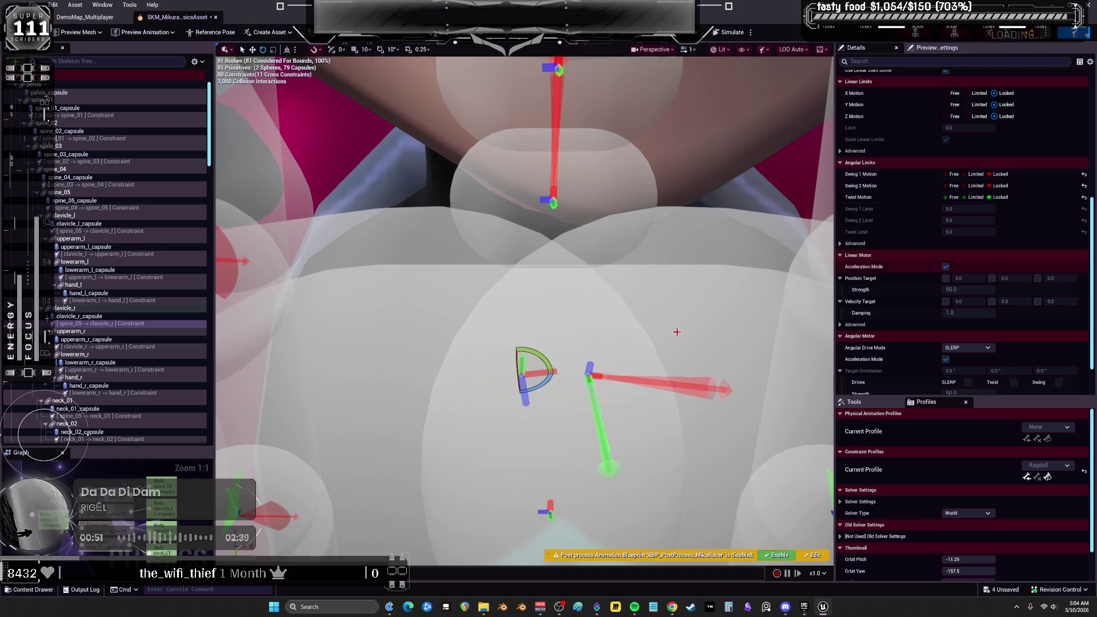
left_click(952, 176)
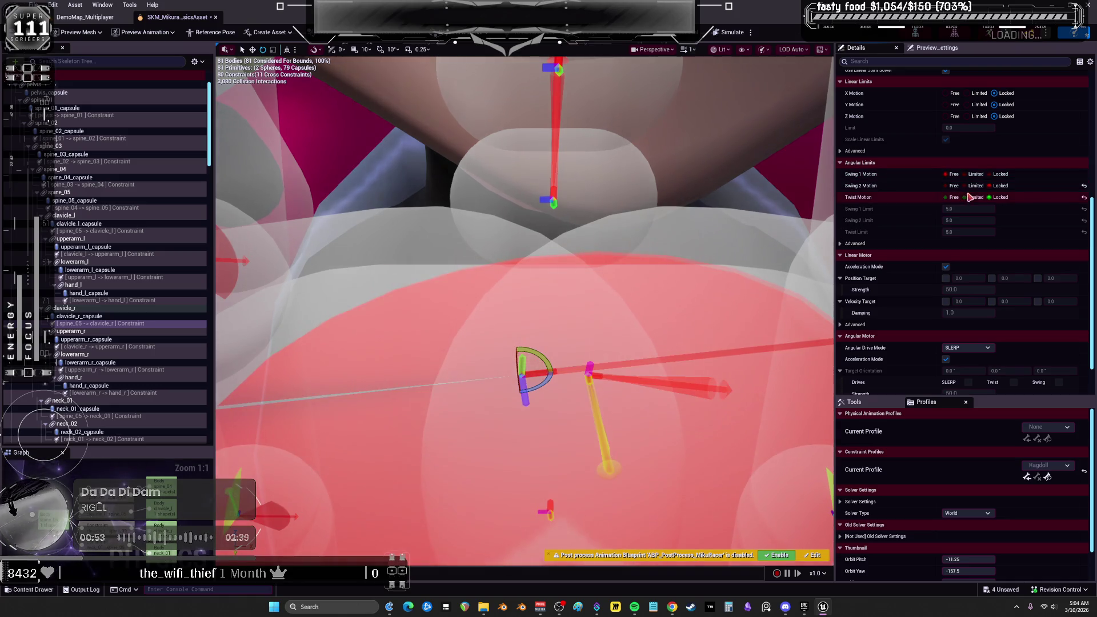
left_click(976, 174)
left_click(976, 186)
left_click(976, 197)
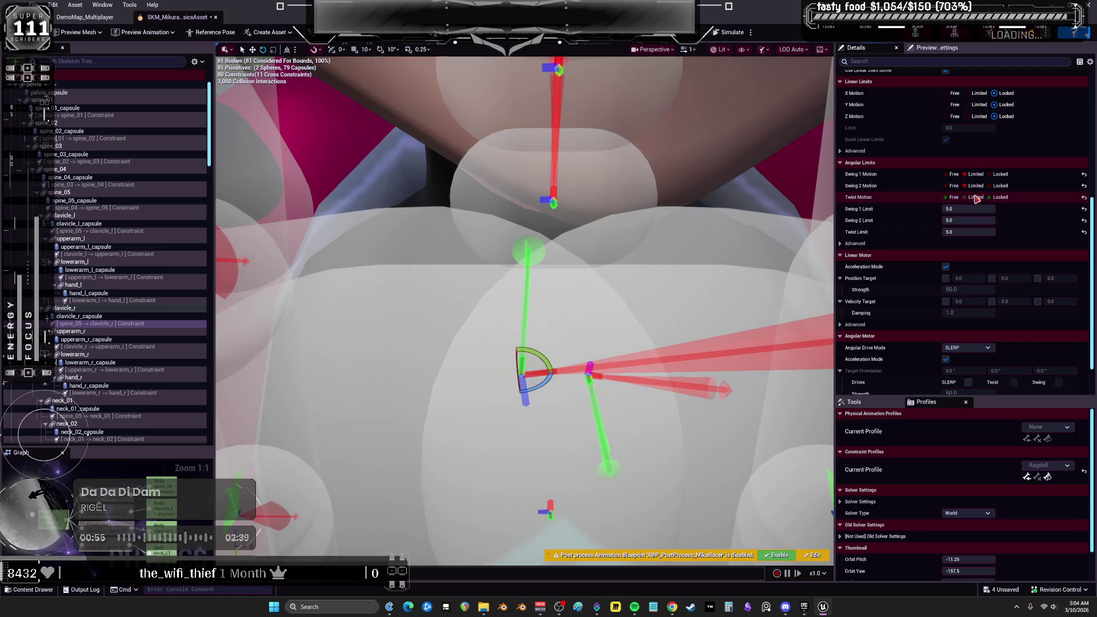
- Undo a trial rotation of the limit cones and select the clavicle_r to upperarm_r constraint
mouse_move(560, 387)
left_mouse_down()
mouse_move(560, 434)
mouse_move(531, 366)
left_mouse_up()
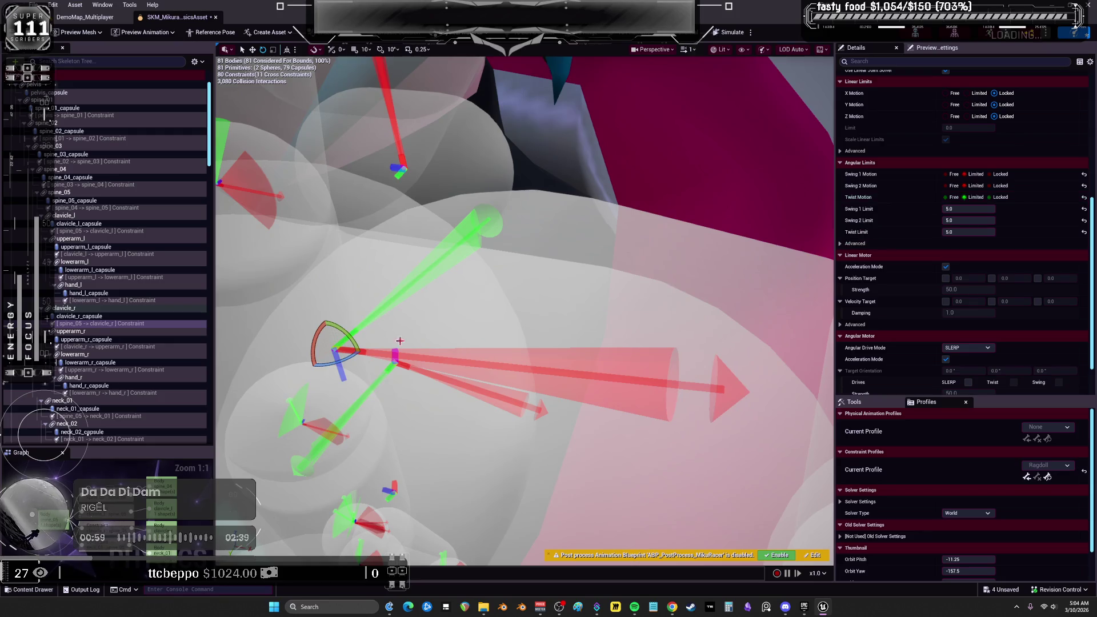
left_click_drag(352, 340, 354, 350)
key("ctrl+z")
left_click_drag(472, 326, 434, 309)
scroll(492, 324, "down", 5)
scroll(493, 324, "up", 6)
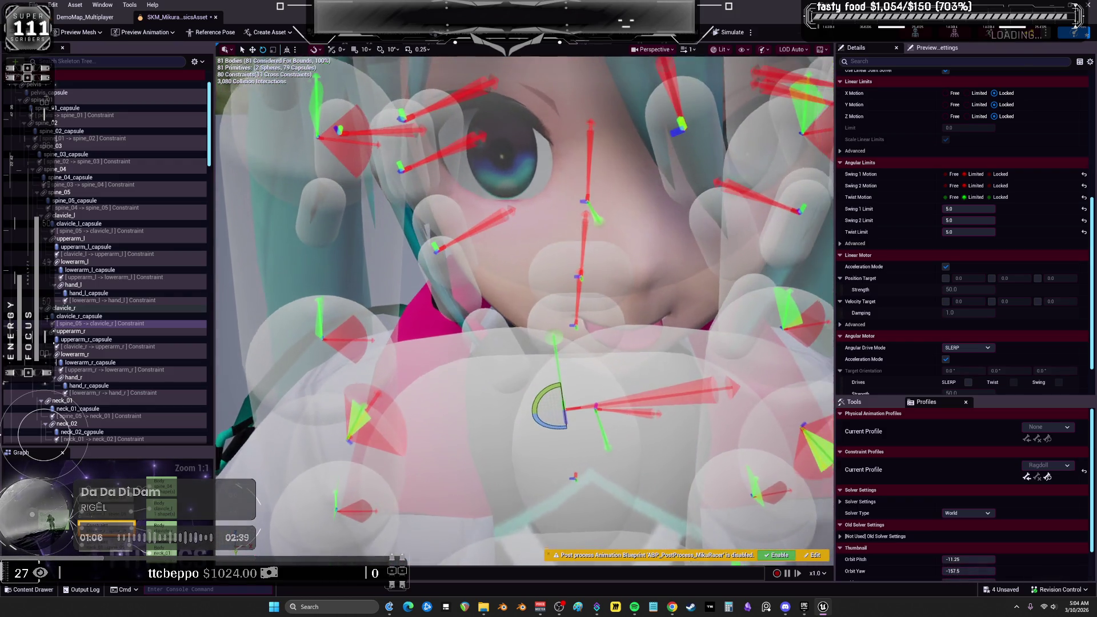
scroll(492, 324, "up", 5)
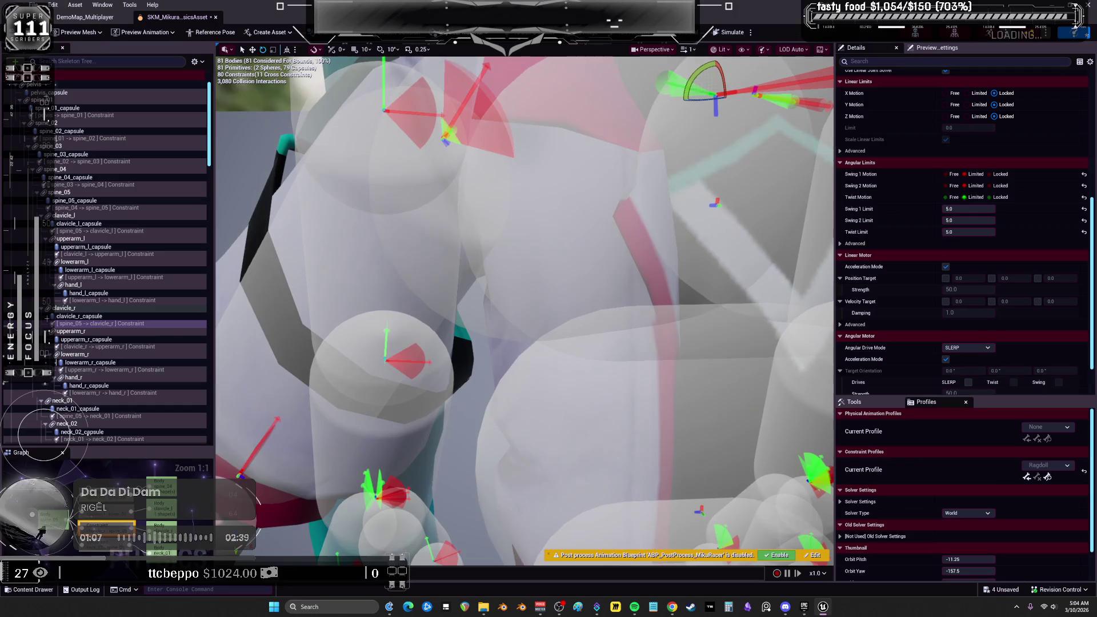
left_click(458, 163)
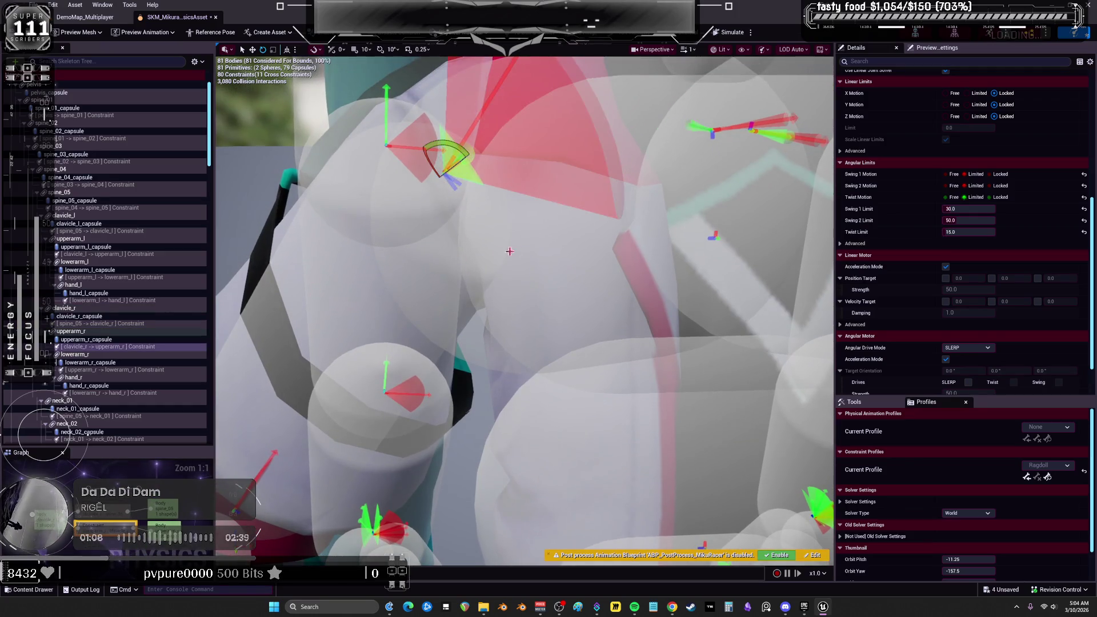
- Rotate the upperarm constraint's limit cones, test the arm in simulation, and reselect the constraint
scroll(510, 251, "up", 3)
left_click_drag(318, 272, 335, 287)
scroll(966, 141, "up", 3)
scroll(966, 141, "up", 2)
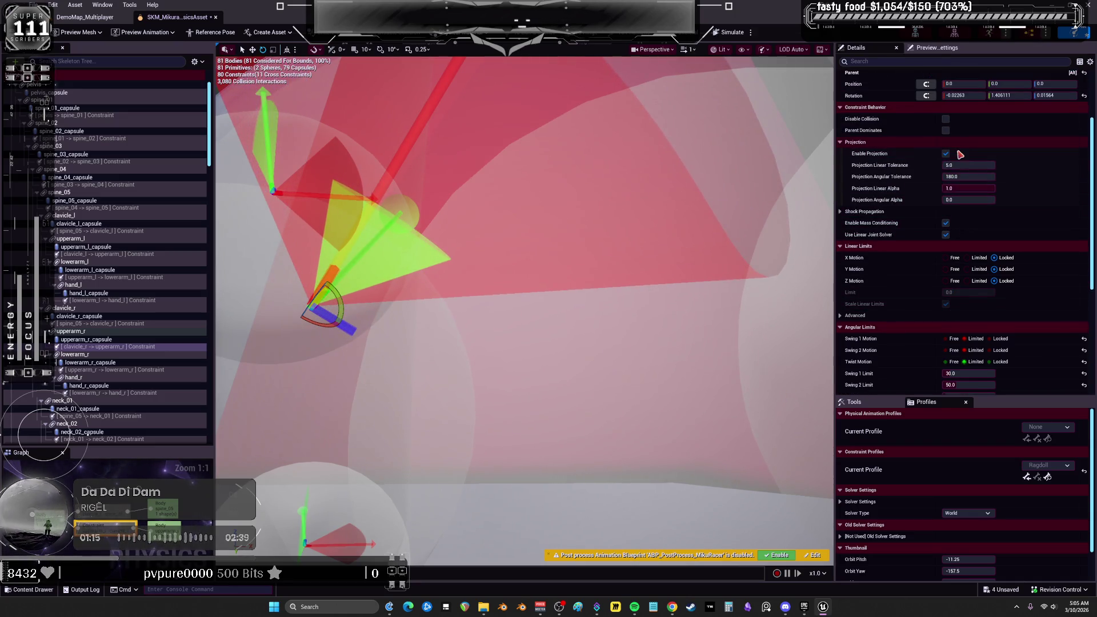
left_click_drag(341, 306, 330, 279)
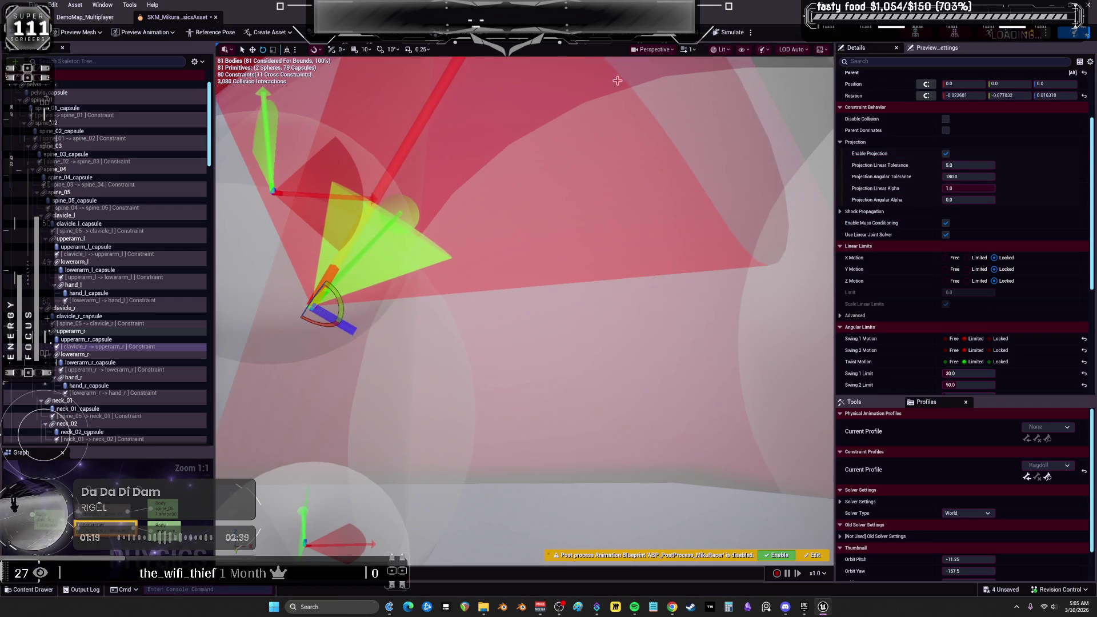
left_click(731, 33)
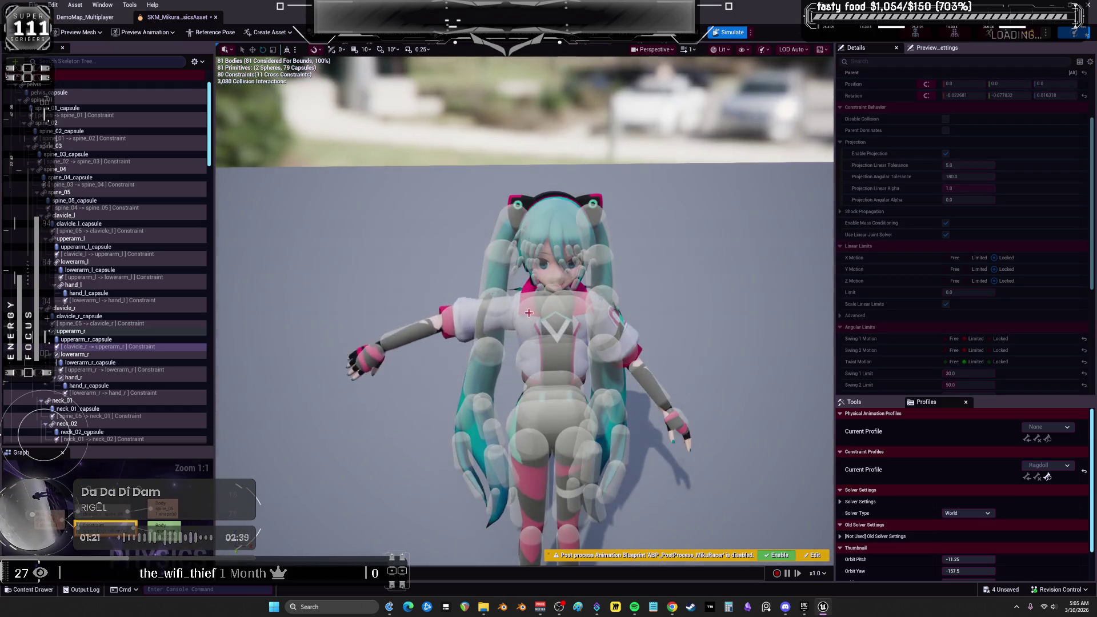
key("alt+s")
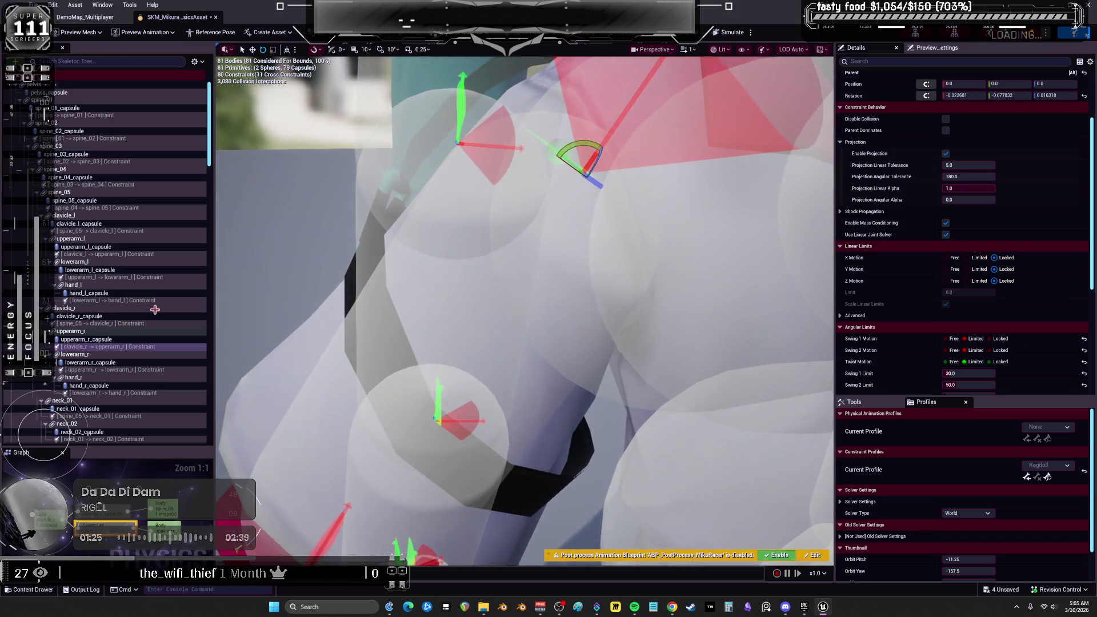
left_click(116, 341)
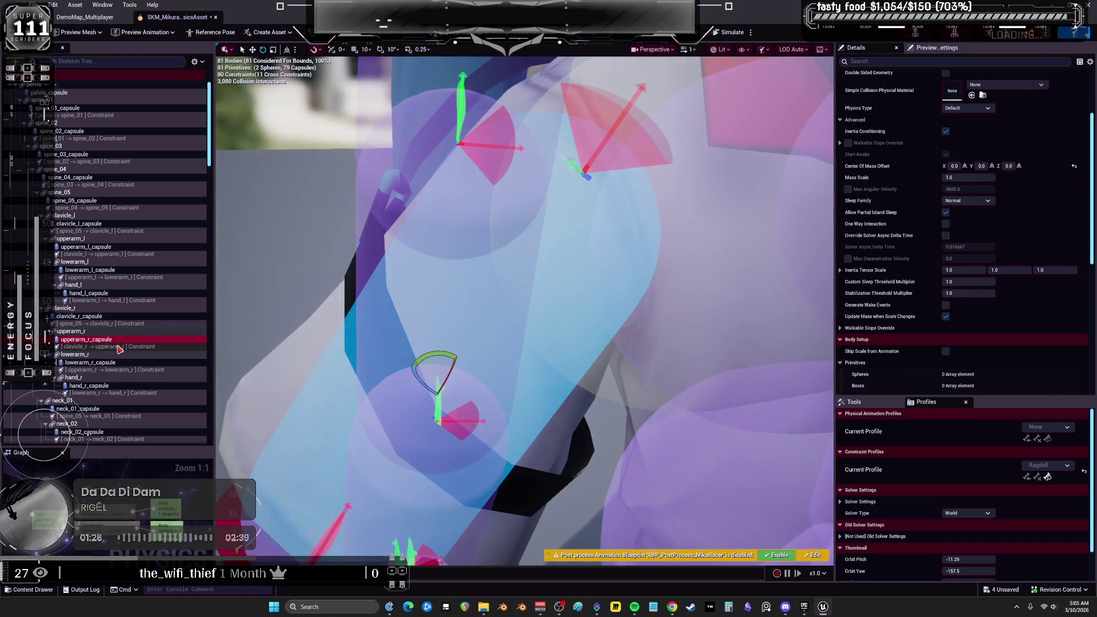
left_click(117, 346)
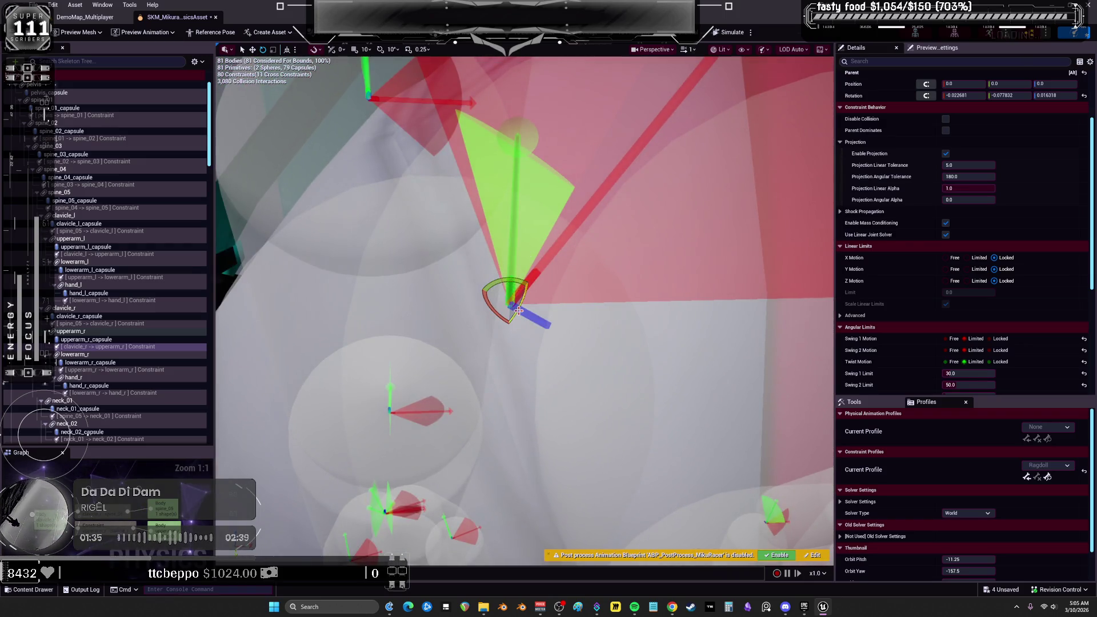
- Reset the constraint rotation to zero, commit Swing 2 Limit 50, and lock Twist Motion
left_click_drag(518, 310, 532, 278)
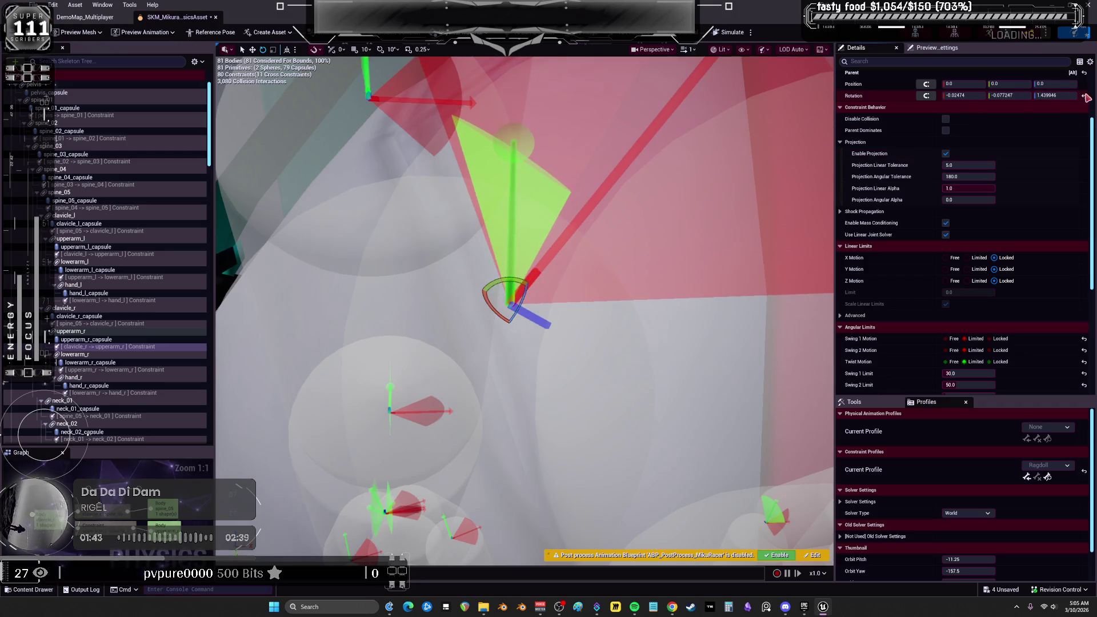
left_click(1085, 98)
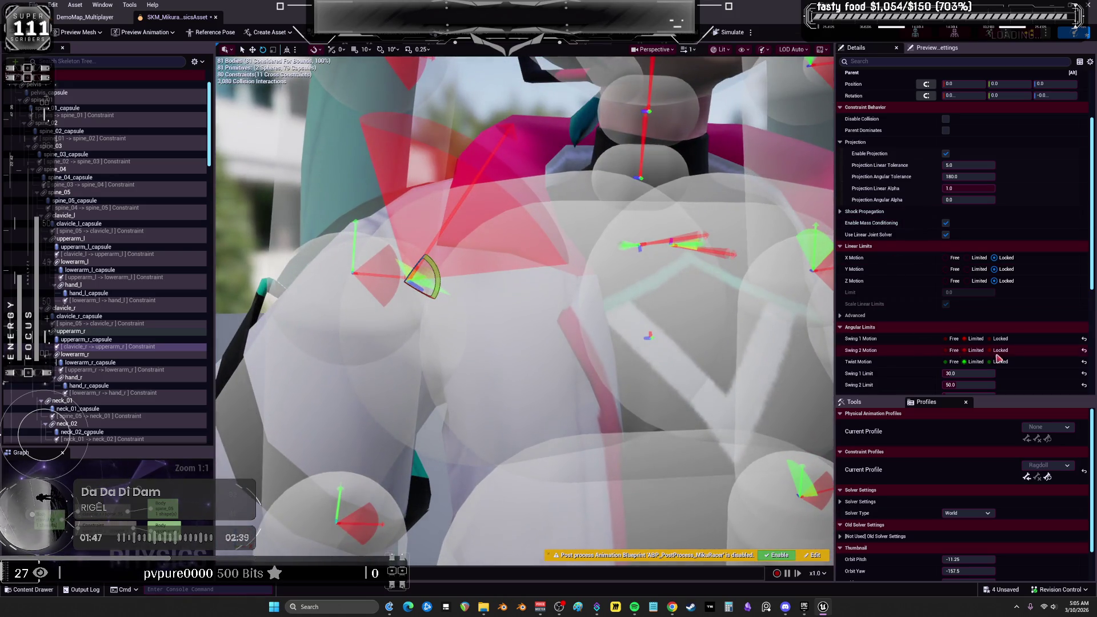
scroll(998, 368, "down", 1)
key("Return")
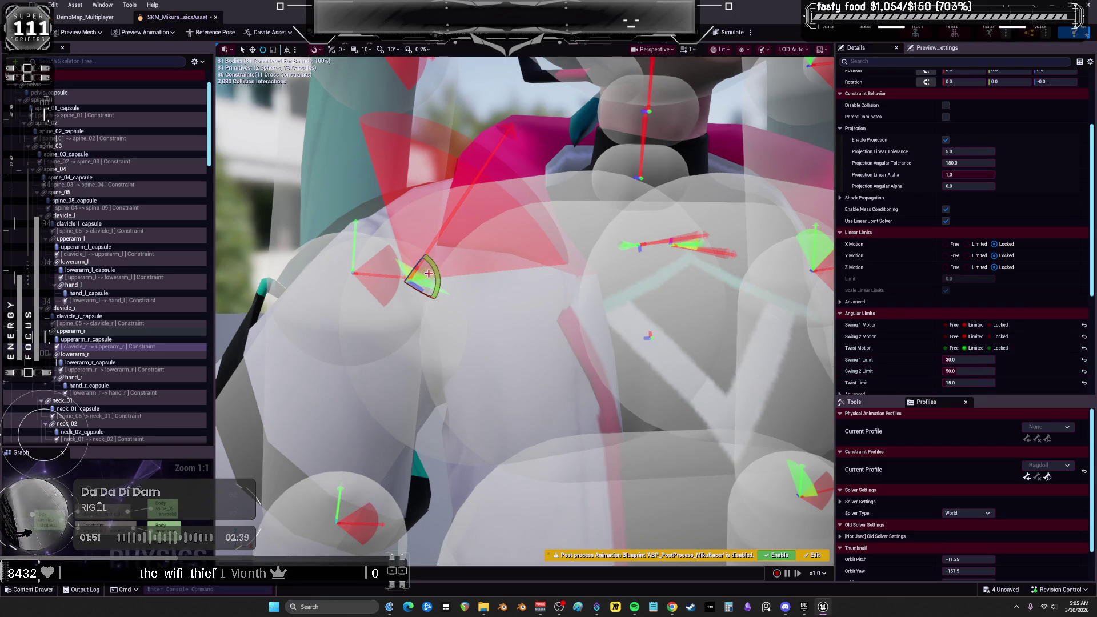
left_click(1004, 348)
- Rotate the clavicle_r → upperarm_r cone about -59 then 76 degrees, simulating after each change
left_click(730, 33)
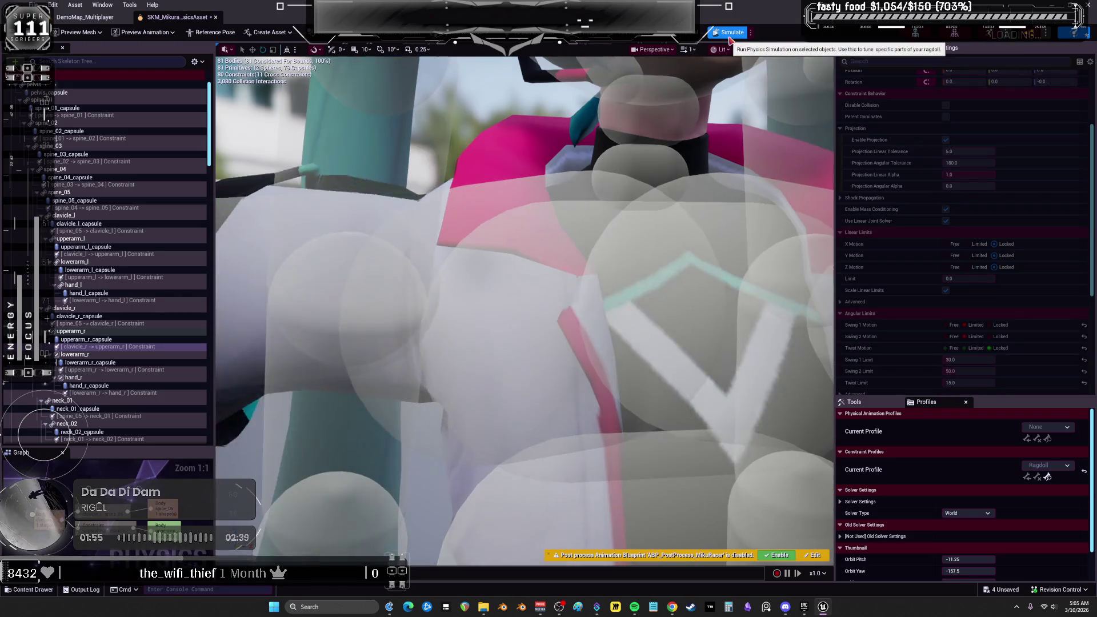
left_click(730, 33)
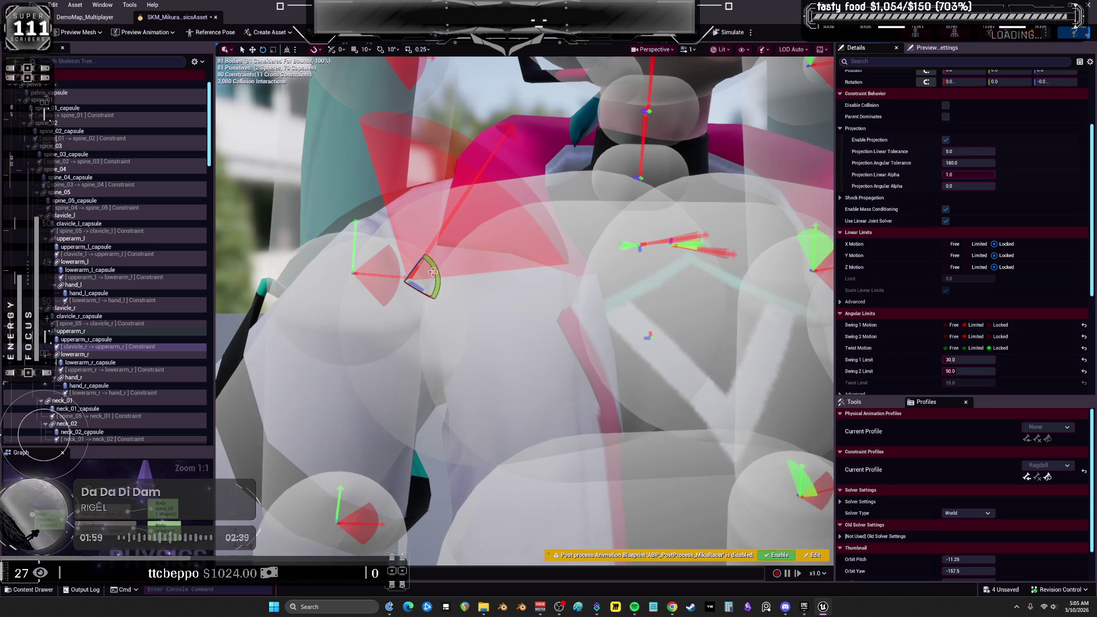
mouse_move(433, 273)
left_mouse_down()
mouse_move(427, 252)
mouse_move(400, 256)
mouse_move(386, 300)
left_mouse_up()
left_click(741, 32)
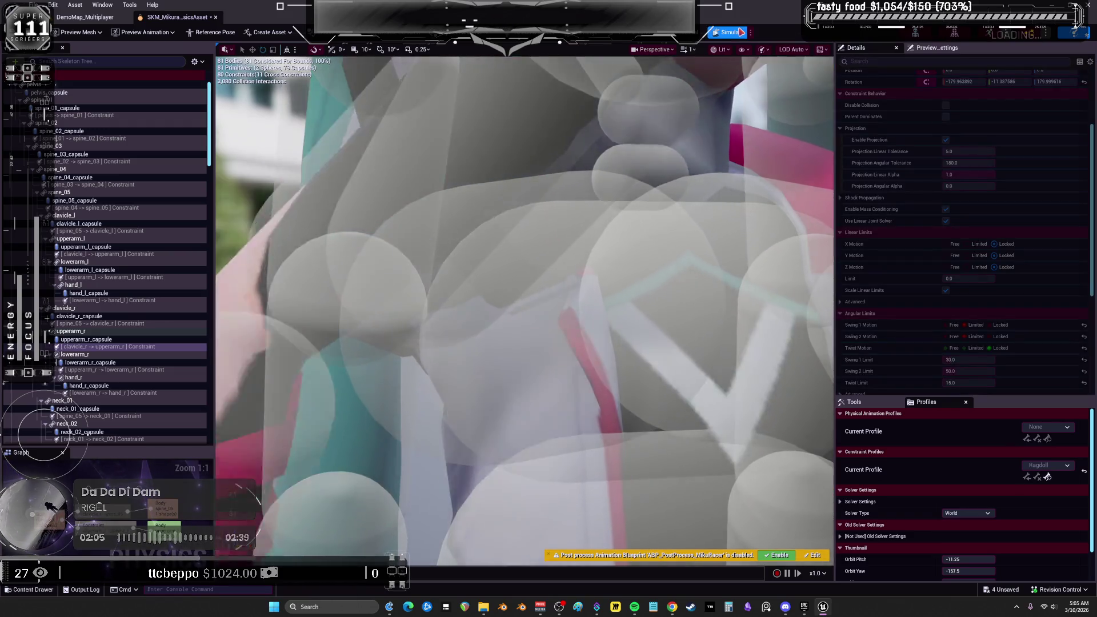
left_click(741, 32)
mouse_move(379, 299)
left_mouse_down()
mouse_move(385, 264)
mouse_move(411, 250)
mouse_move(496, 337)
mouse_move(482, 311)
mouse_move(474, 325)
left_mouse_up()
left_click(732, 32)
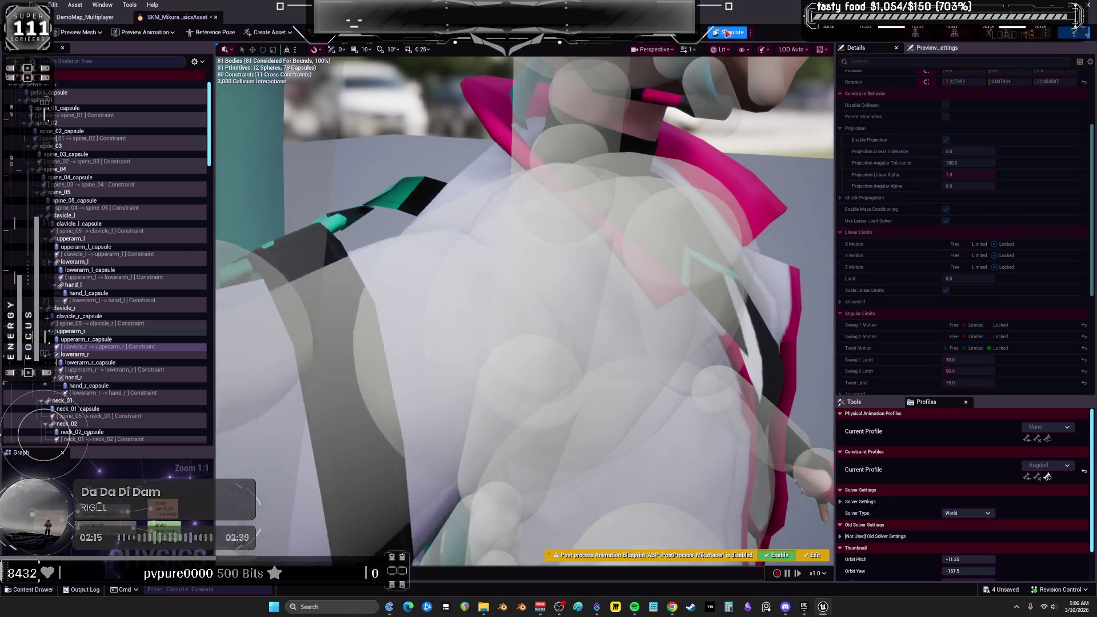
left_click(727, 33)
left_click(726, 33)
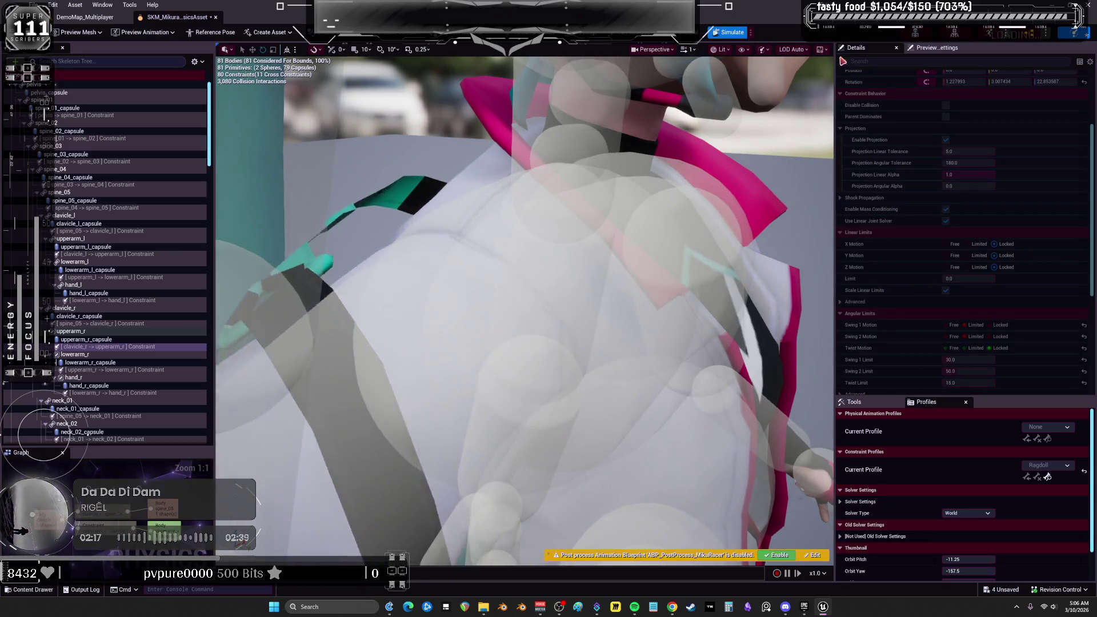
- Stop the simulation and enter 45 for both Swing 1 Limit and Swing 2 Limit
key("alt+s")
scroll(897, 274, "down", 5)
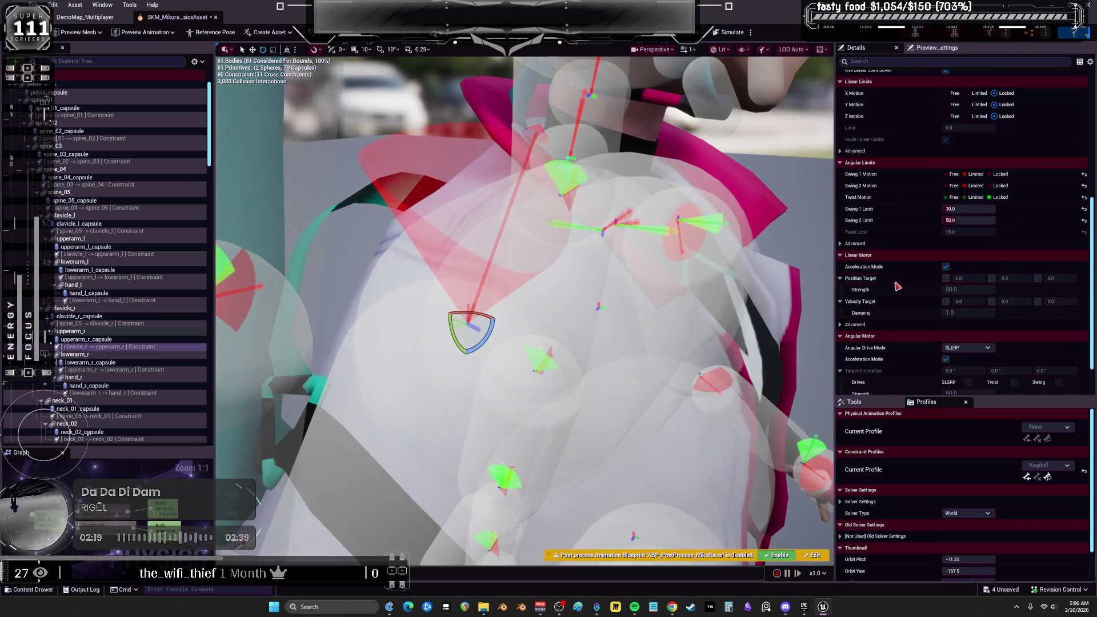
scroll(914, 290, "down", 3)
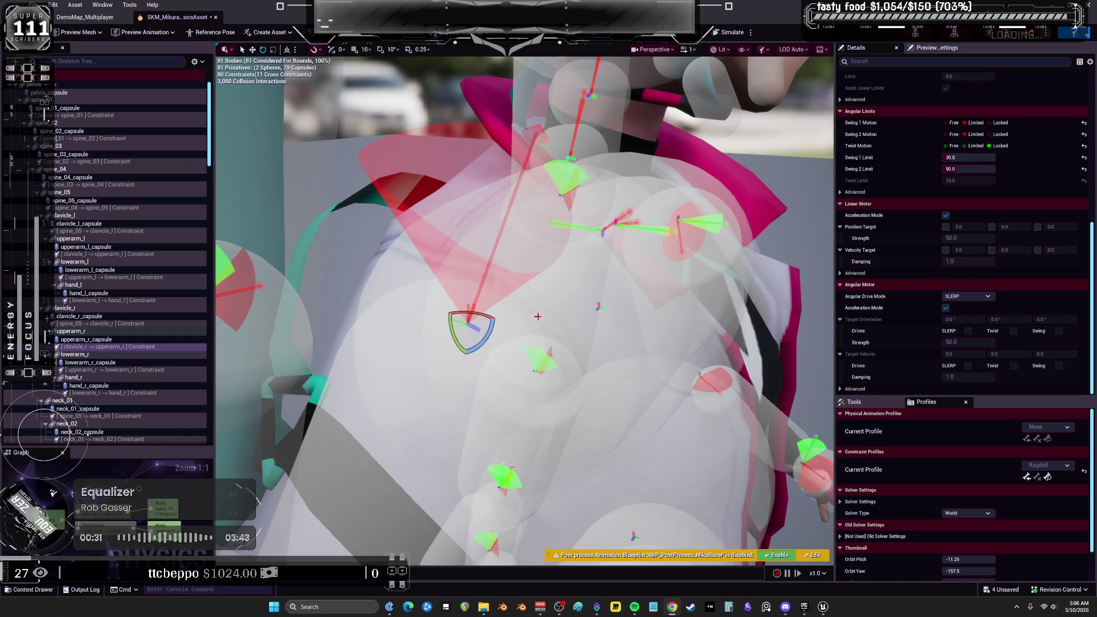
left_click(968, 158)
type("45")
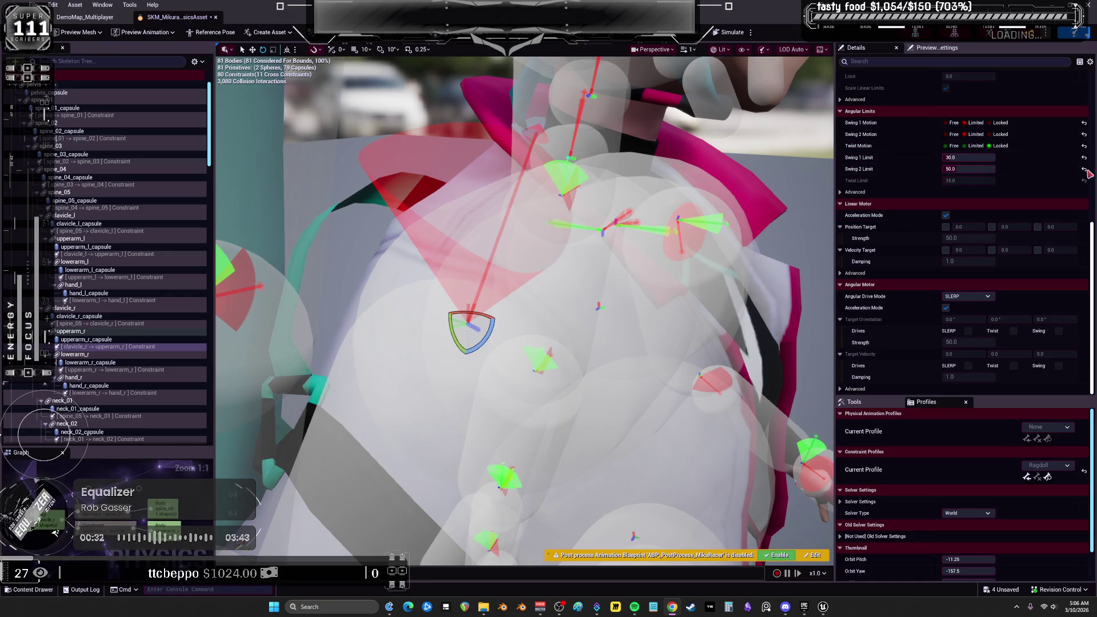
key("Tab")
type("45")
key("Return")
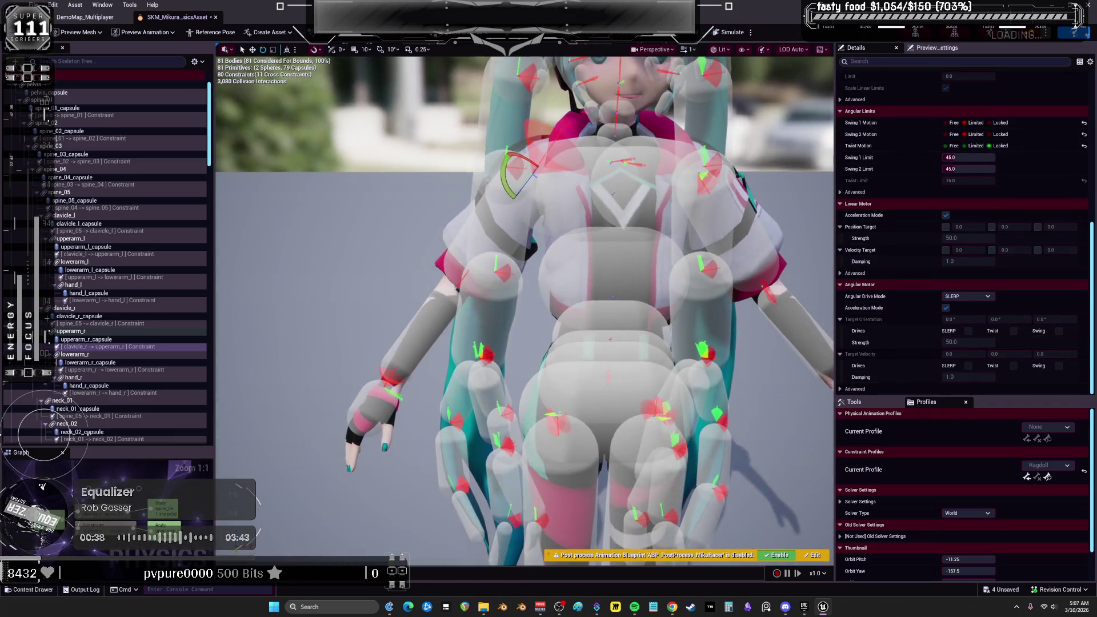
- Test the new limits, then set Swing 1 and Swing 2 Motion to Free on both clavicle constraints
left_click(721, 33)
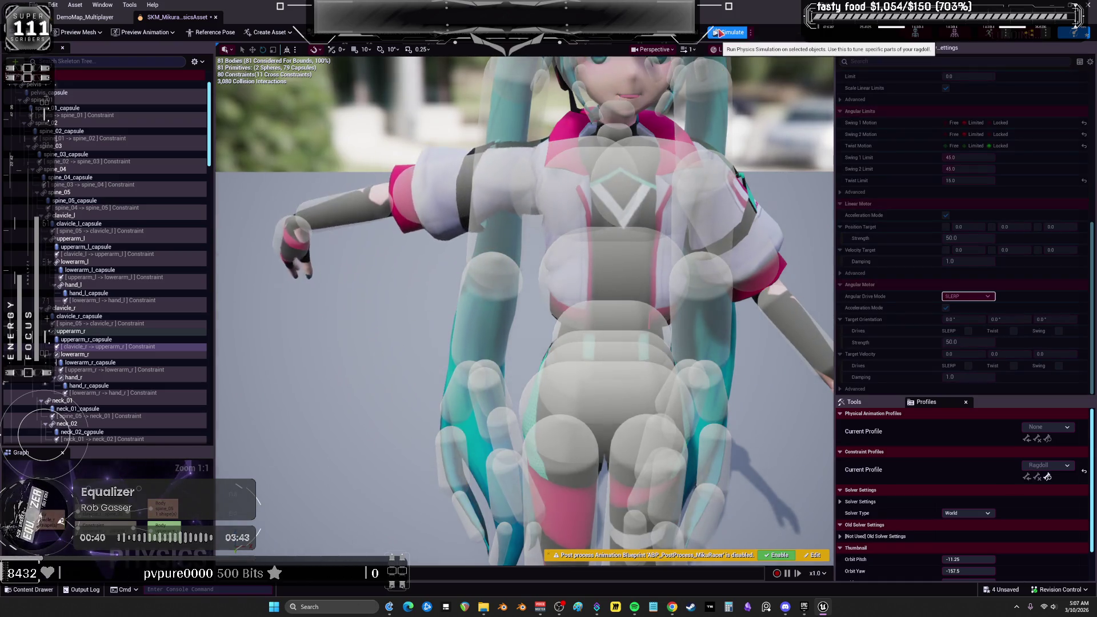
left_click(720, 32)
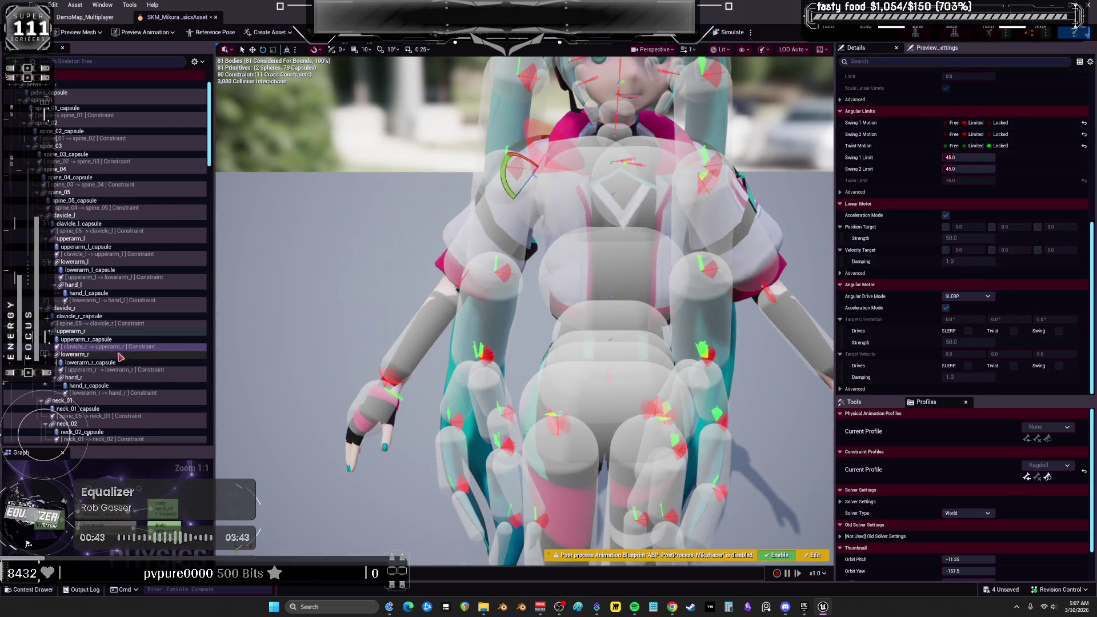
left_click(102, 323, "ctrl")
left_click(954, 123)
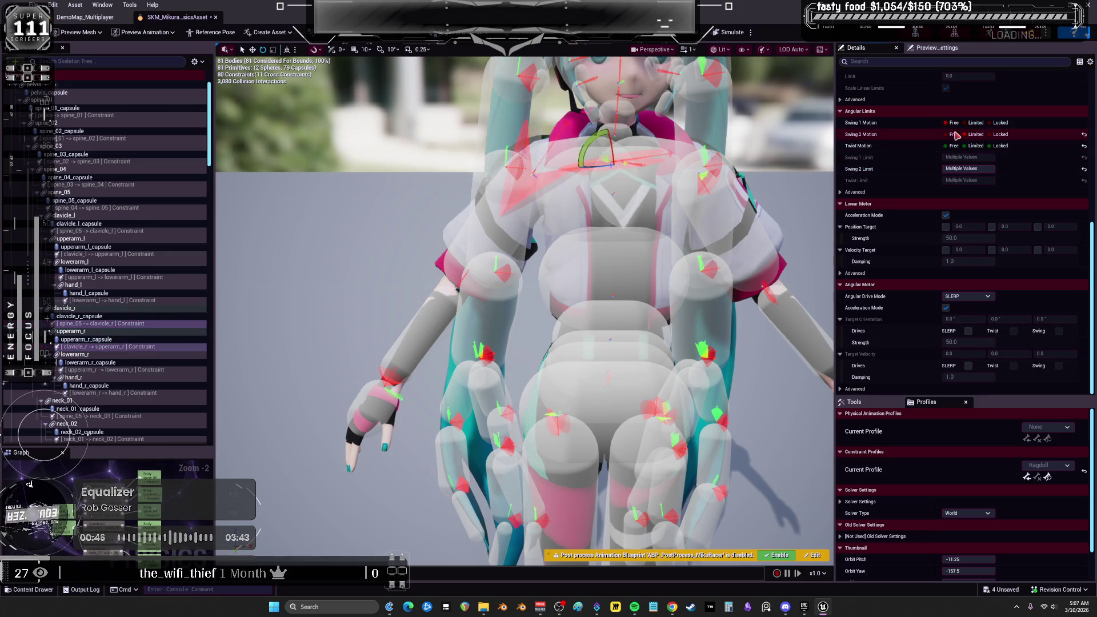
left_click(953, 135)
- Rerun the ragdoll simulation and select the upperarm_r capsule body
scroll(979, 261, "up", 6)
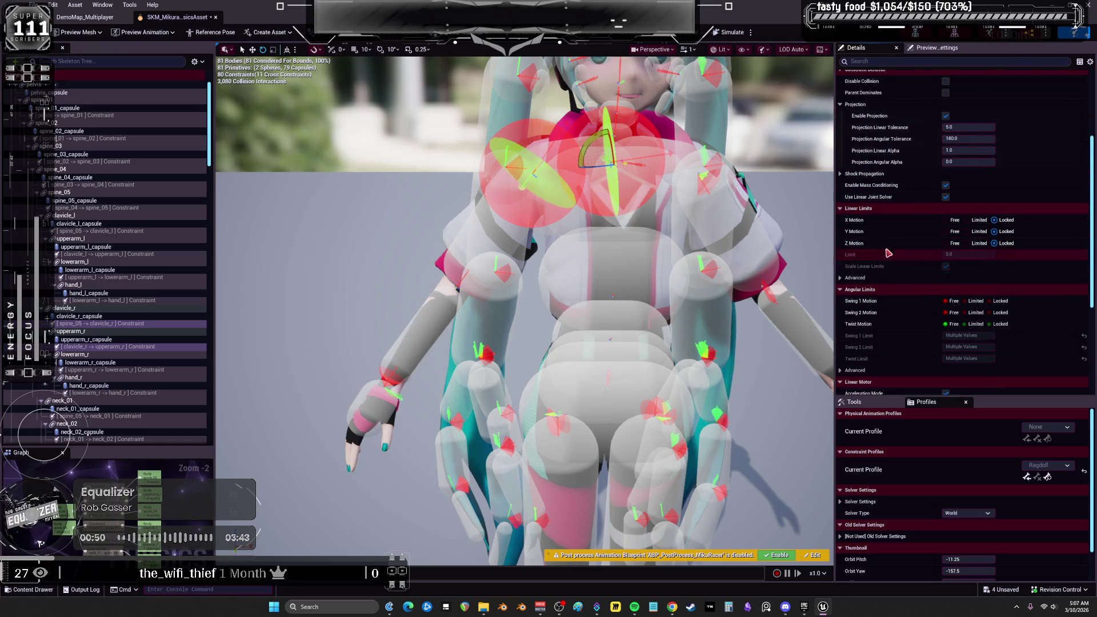
scroll(900, 247, "up", 5)
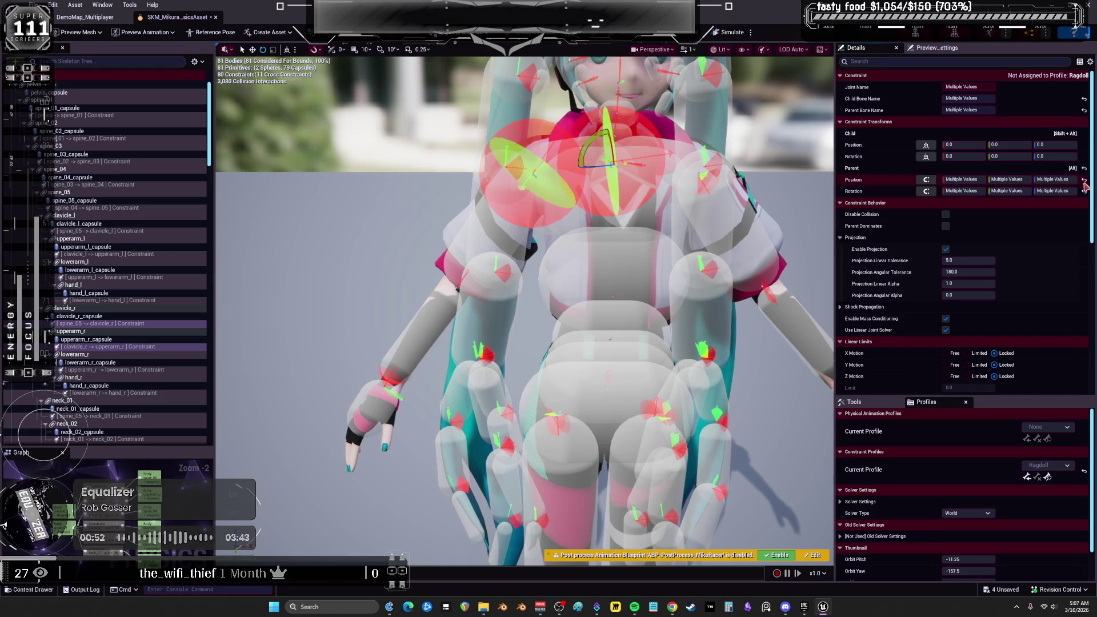
left_click(730, 33)
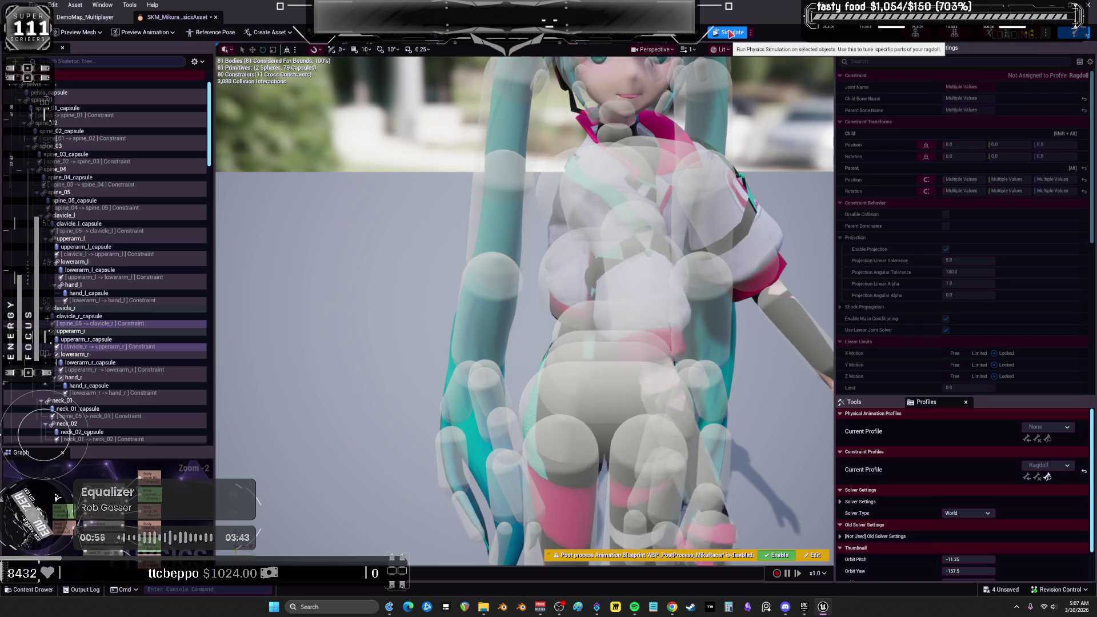
left_click(731, 33)
left_click(85, 339)
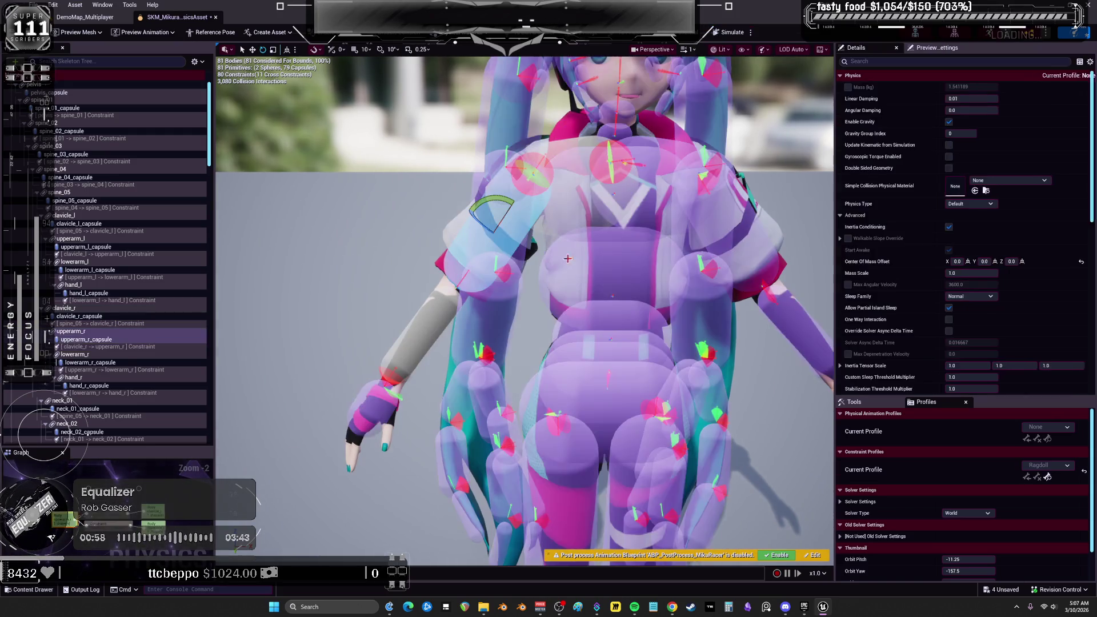
- Select the clavicle_r body in the viewport and set its capsule Radius to 6
key("f")
mouse_move(524, 309)
left_mouse_down()
mouse_move(695, 312)
mouse_move(667, 298)
mouse_move(705, 312)
mouse_move(808, 305)
left_mouse_up()
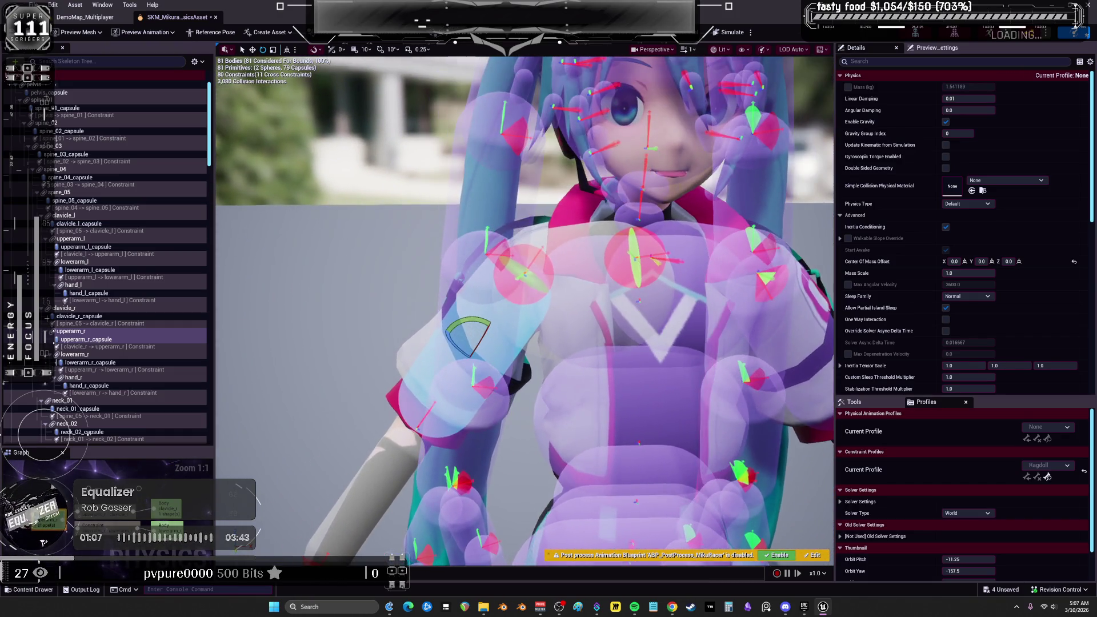
left_click(581, 264)
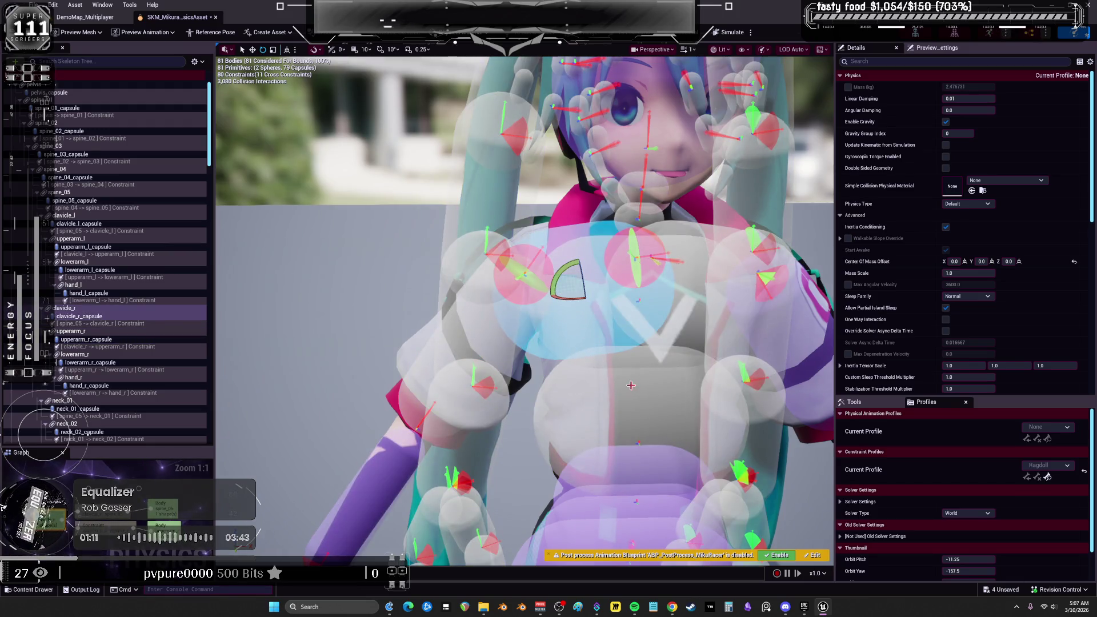
scroll(895, 271, "down", 5)
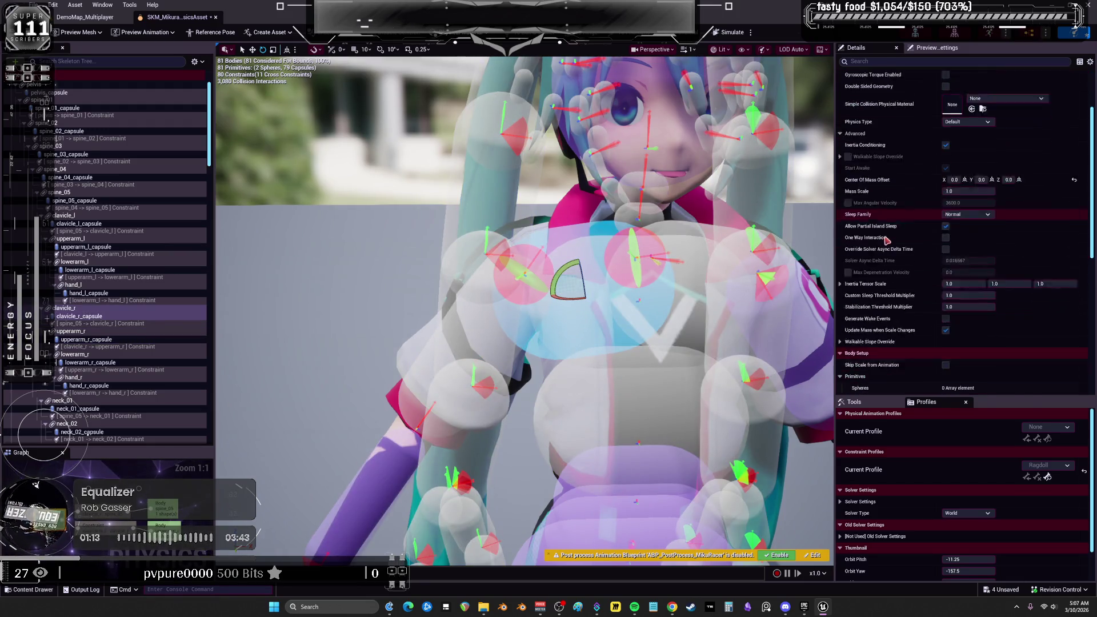
scroll(898, 292, "down", 3)
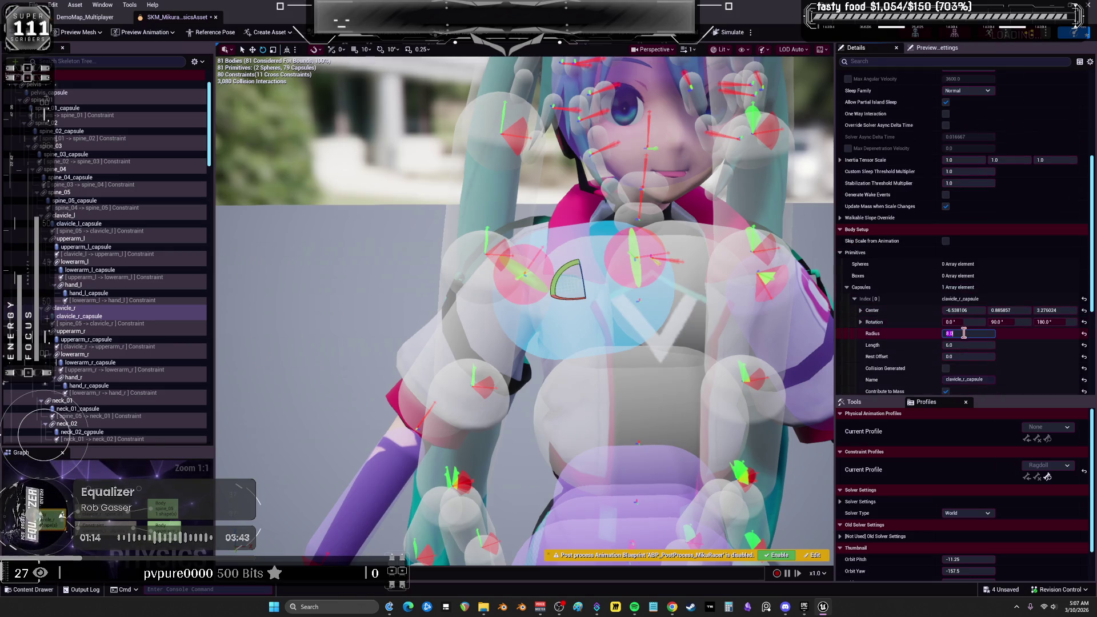
type("6")
key("Return")
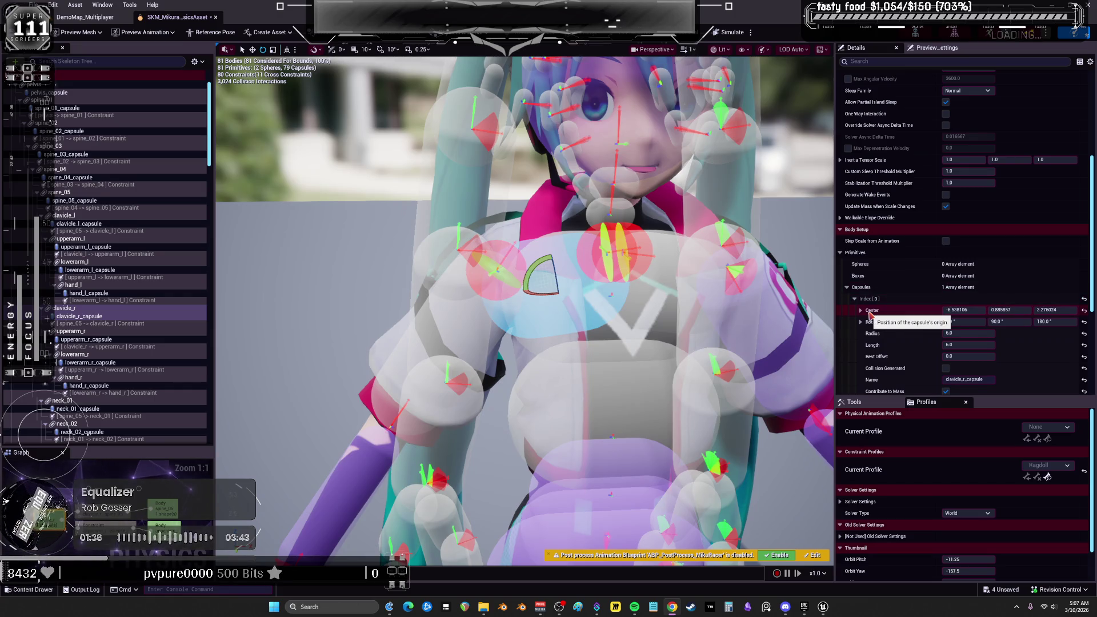
- Set spine_05 → clavicle_r Swing 1, Swing 2 and Twist Motion to Limited, then start Simulate
left_click(97, 320)
left_click(115, 323)
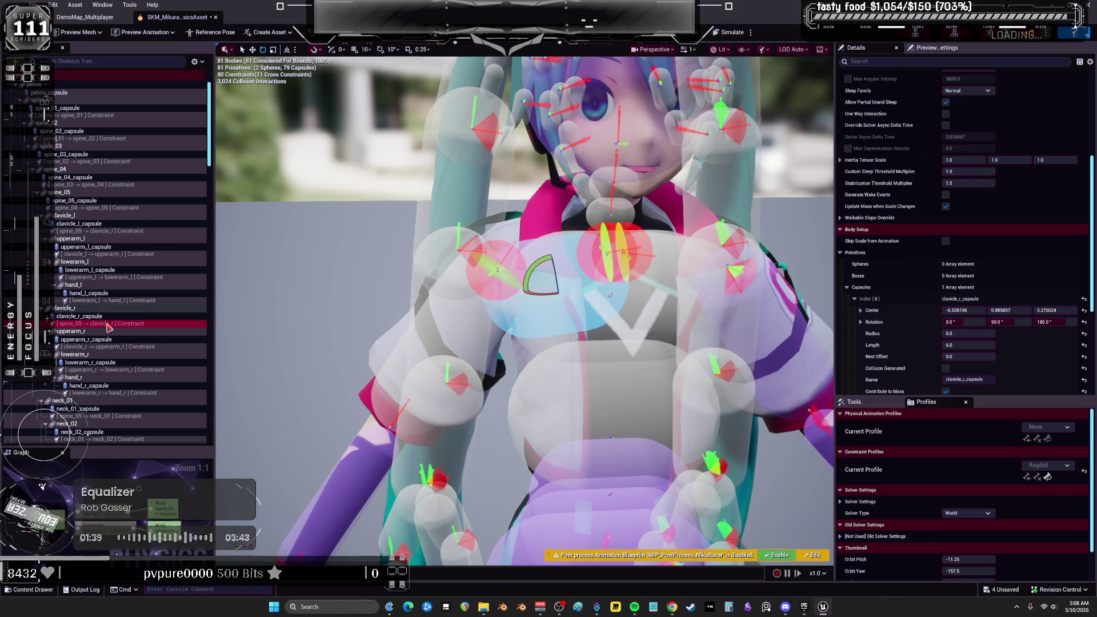
left_click(976, 253)
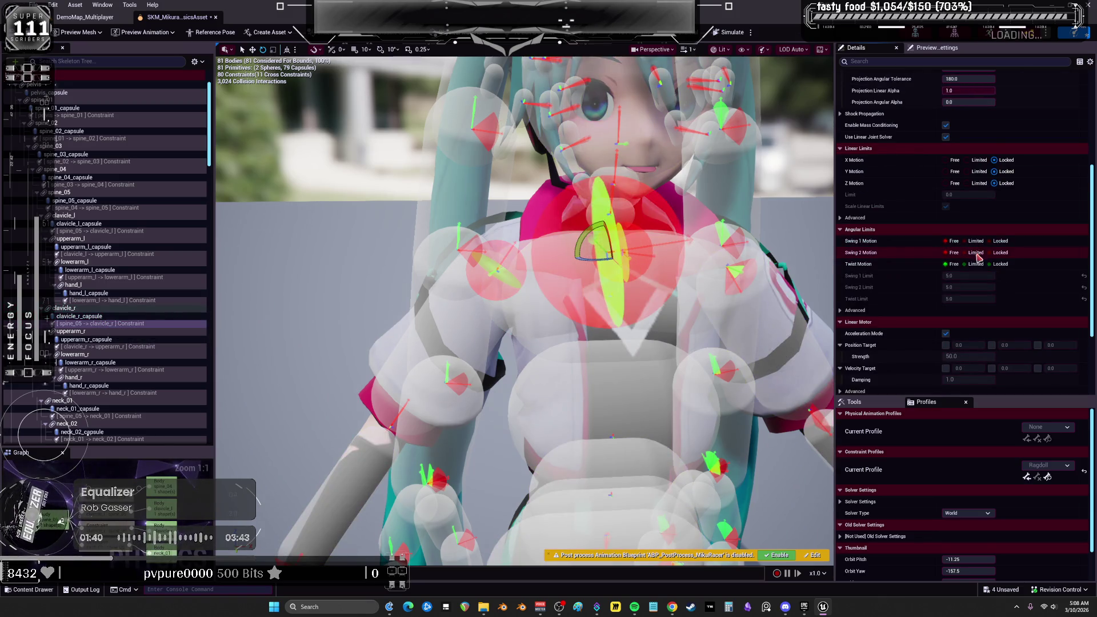
left_click(975, 264)
left_click(976, 241)
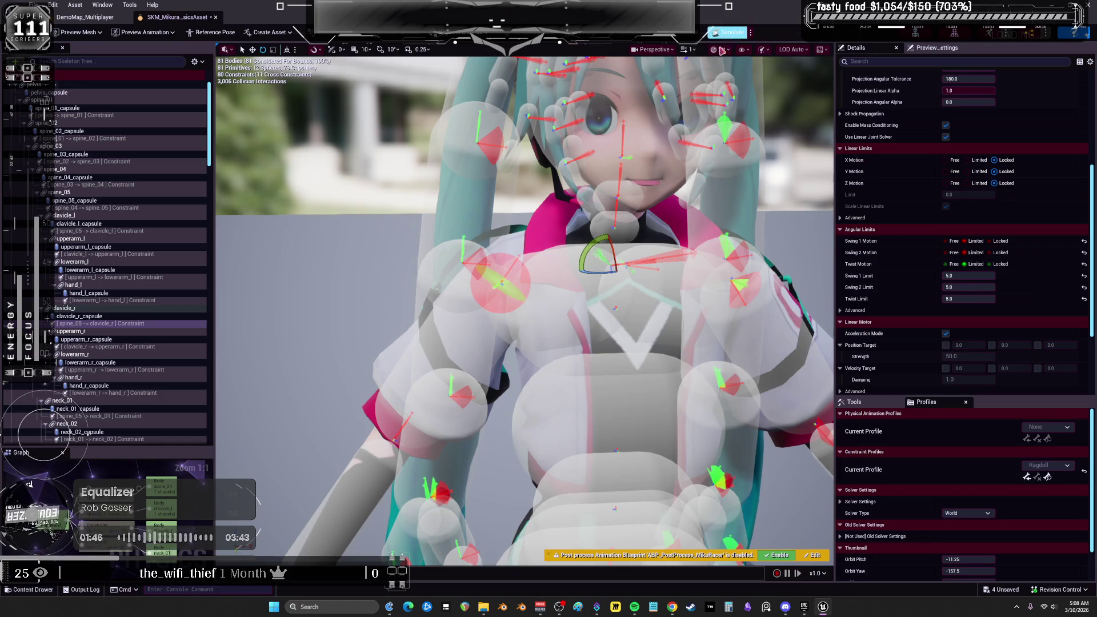
left_click(729, 33)
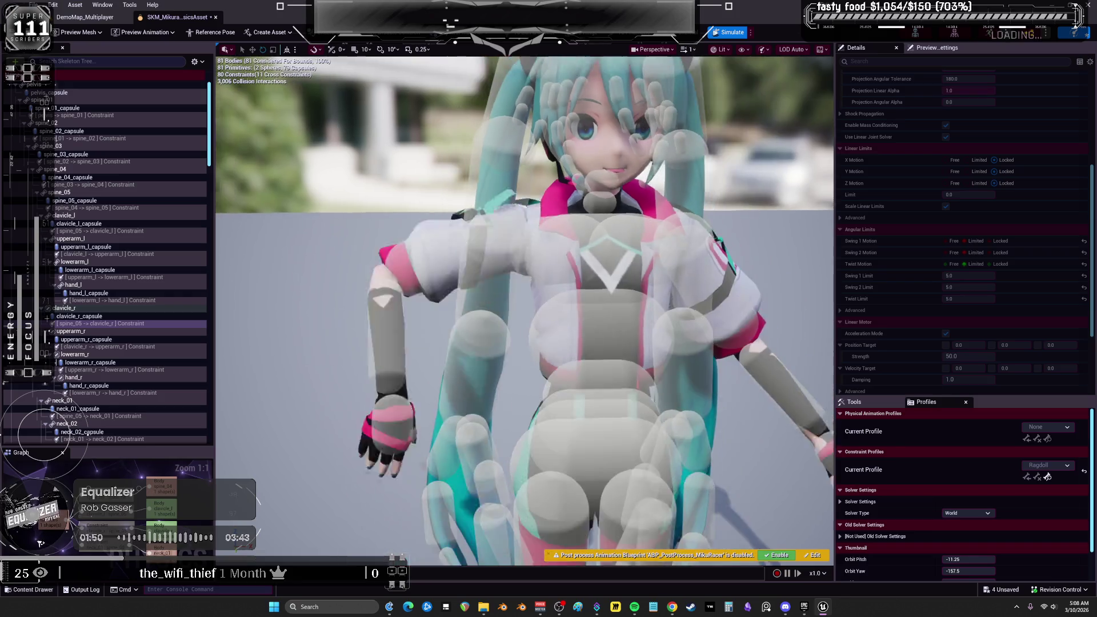
- Stop the simulation and inspect the right hand, lower-arm and upper-arm bodies
key("alt+s")
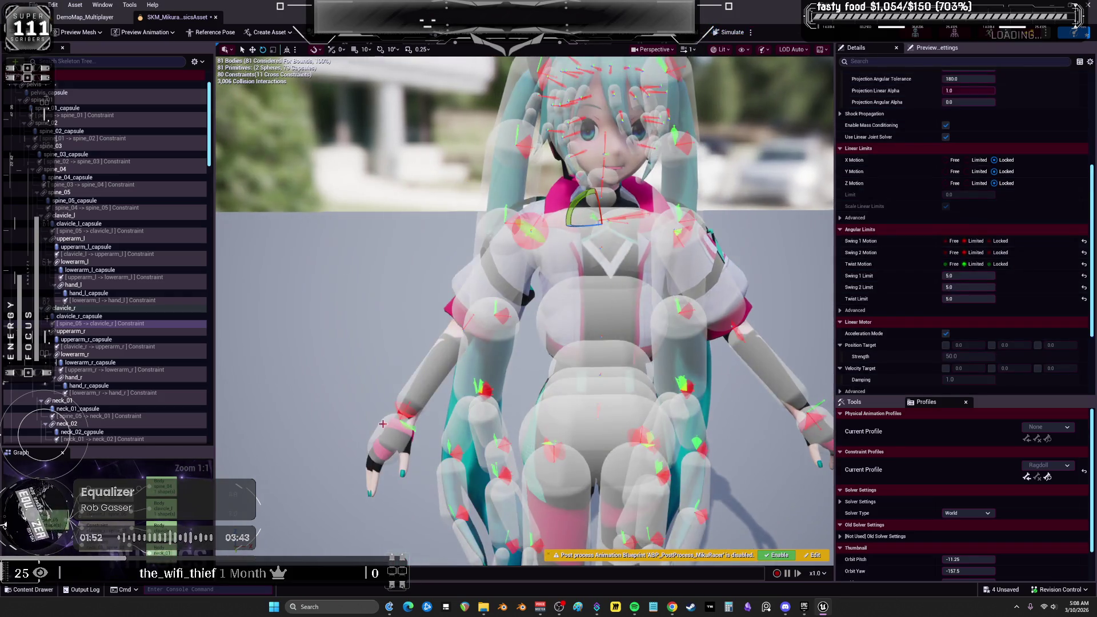
left_click(73, 377)
key("f")
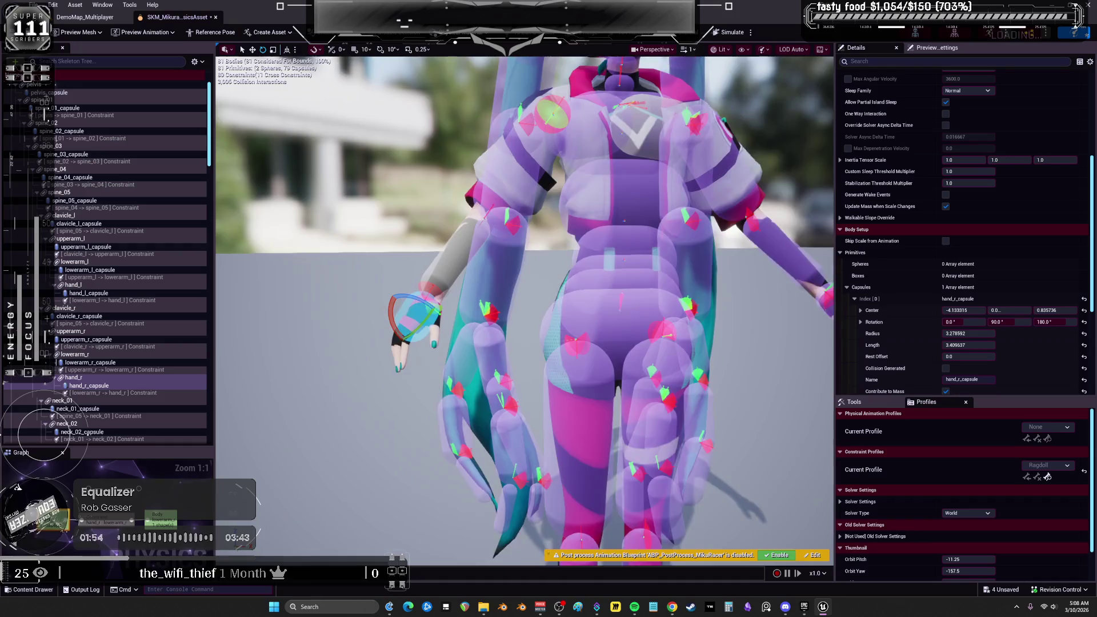
scroll(539, 315, "down", 3)
left_click(451, 275)
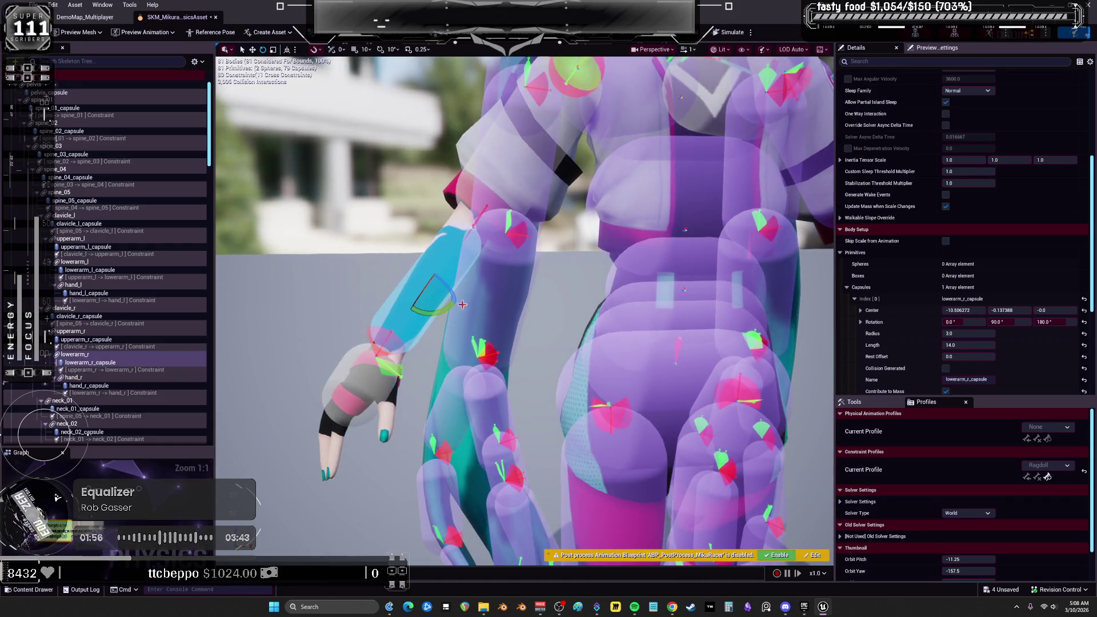
left_click_drag(541, 299, 541, 251)
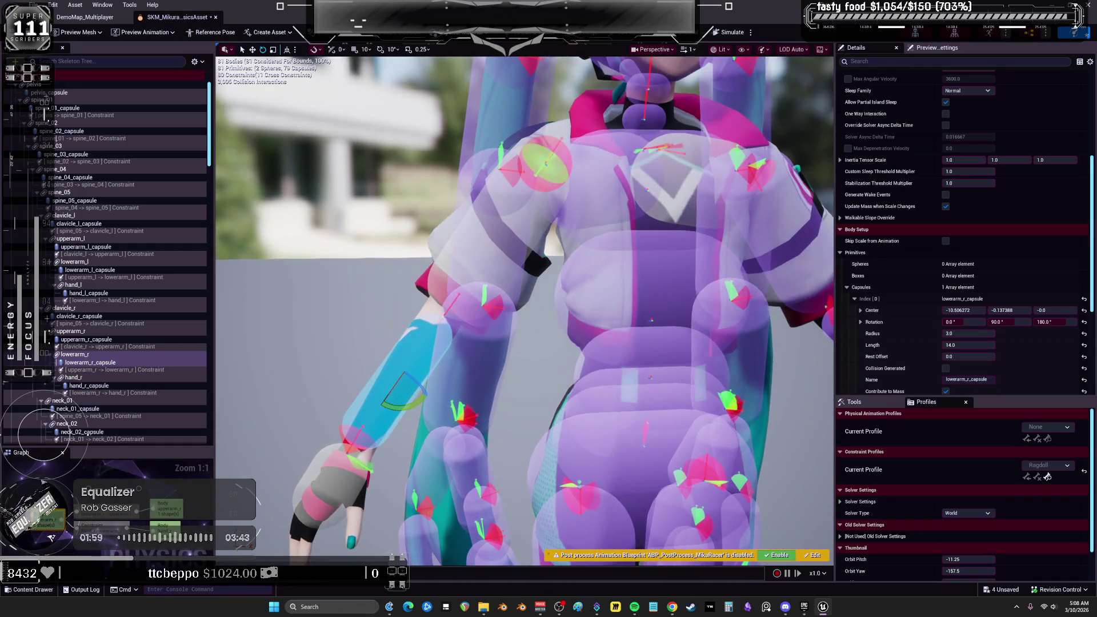
left_click(544, 231)
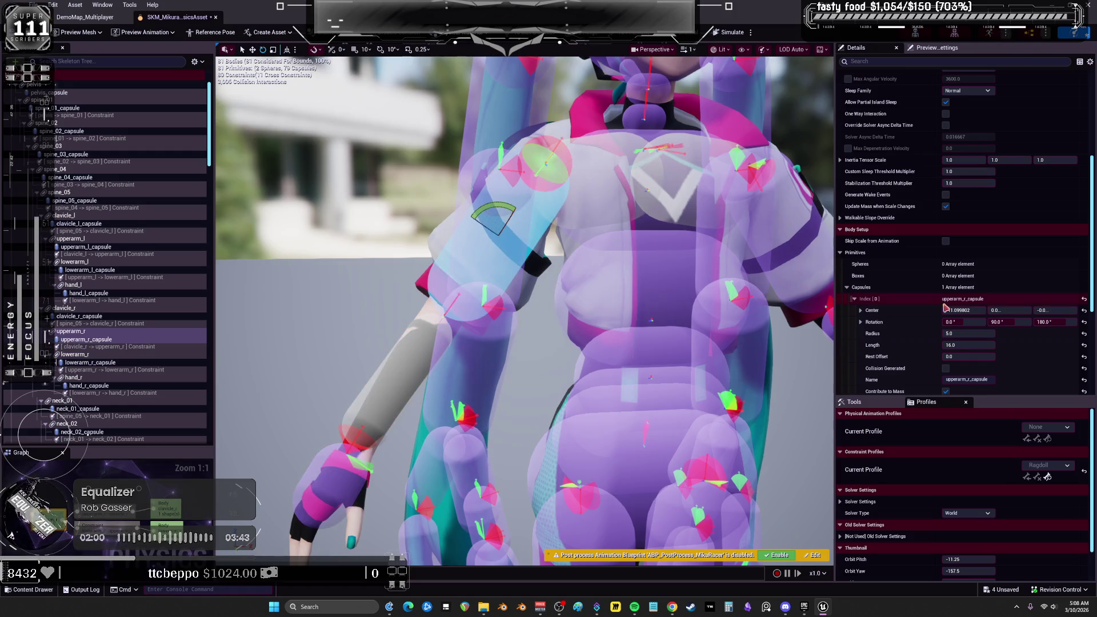
left_click_drag(660, 280, 645, 282)
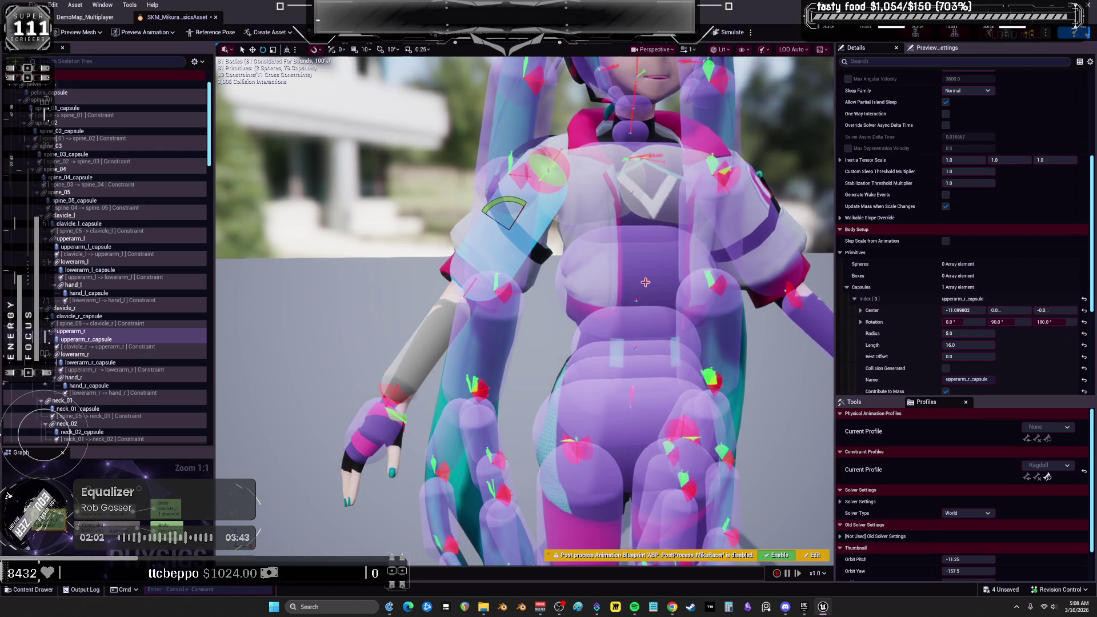
left_click_drag(552, 253, 524, 163)
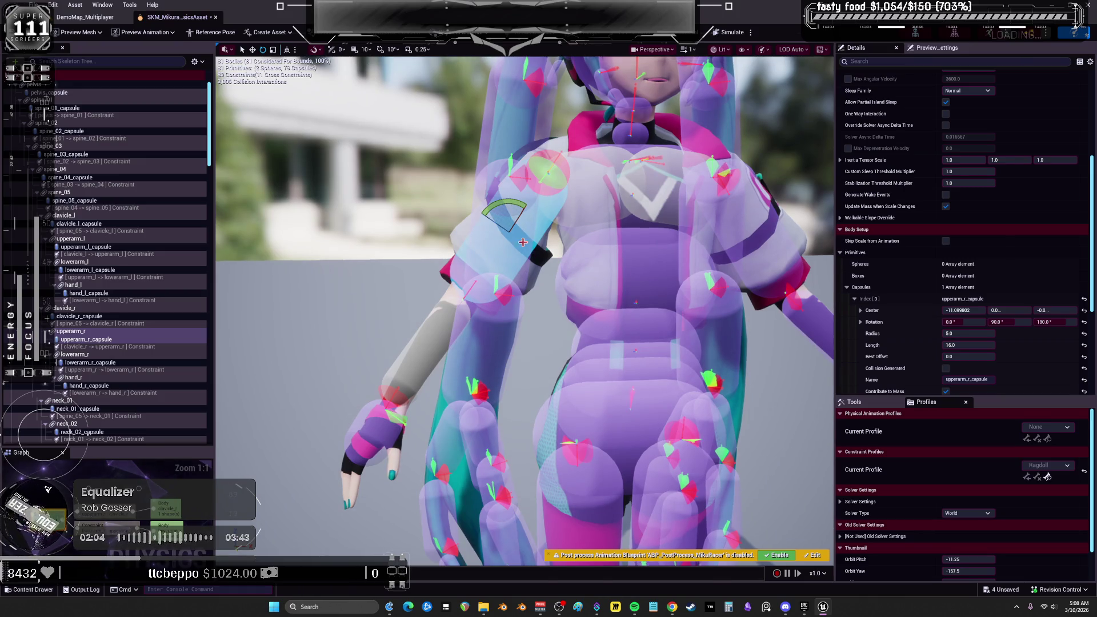
- Apply Collision > Disable Collision All and run a brief ragdoll simulation
right_click(524, 163)
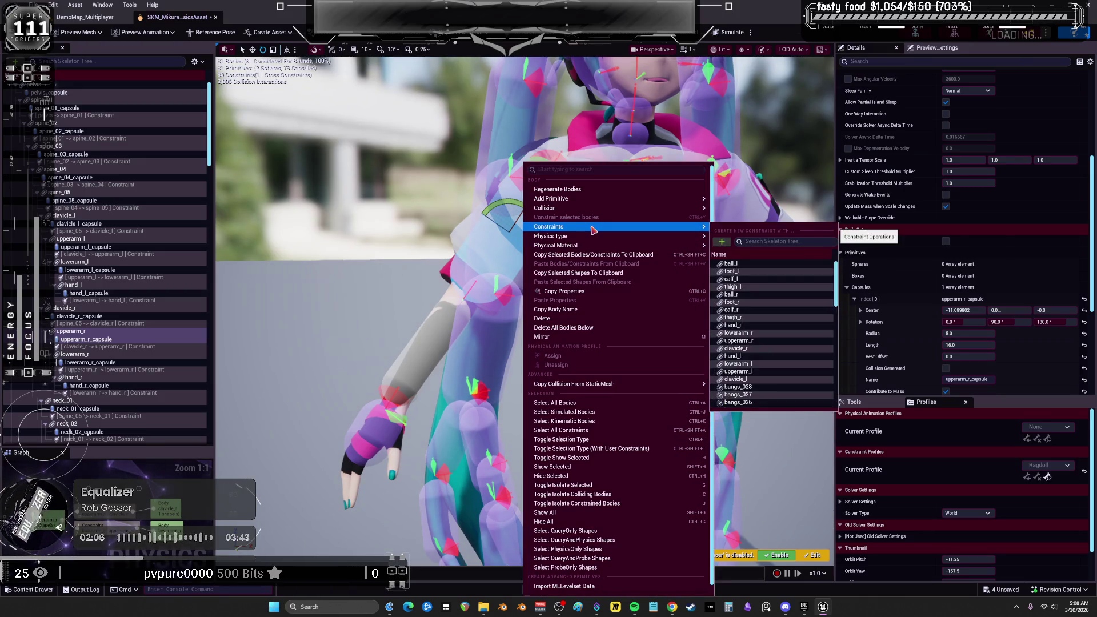
mouse_move(685, 208)
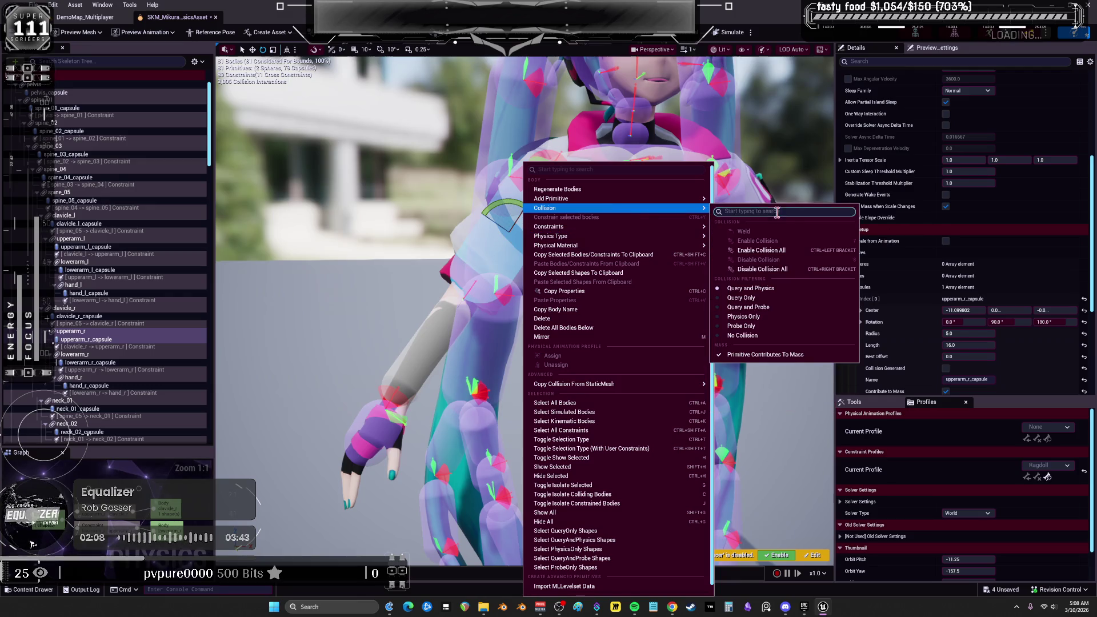
left_click(793, 265)
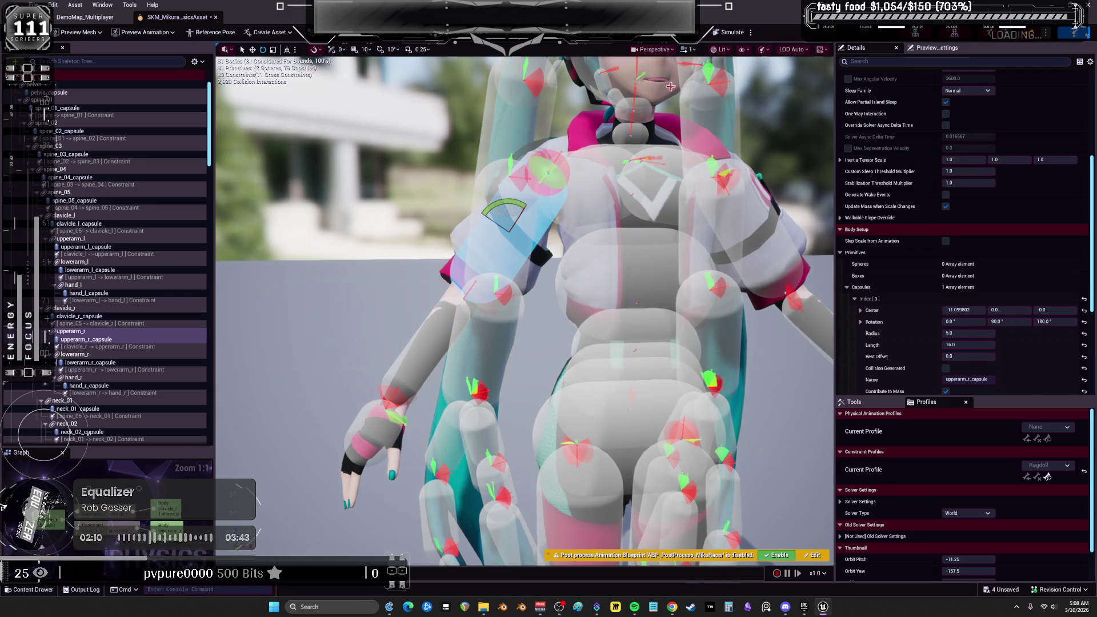
left_click(728, 34)
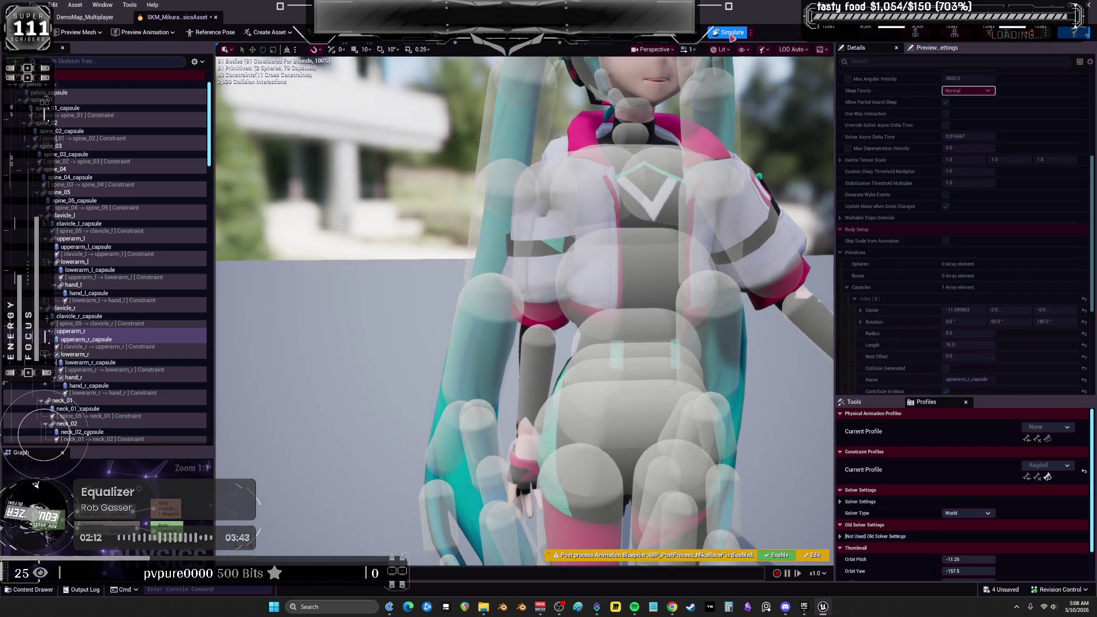
left_click(728, 33)
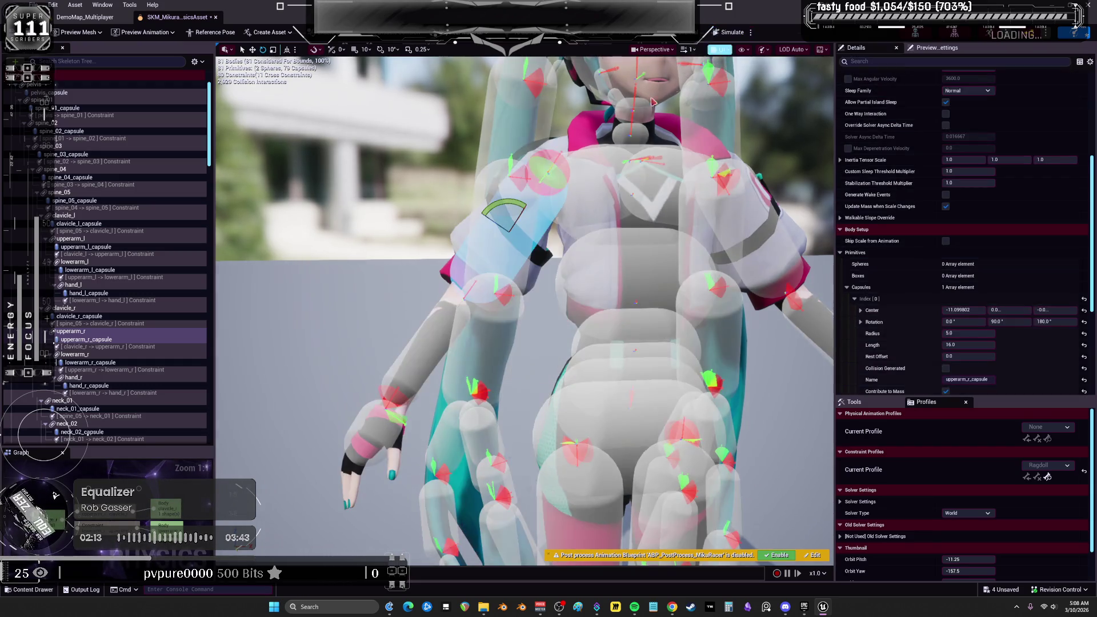
- Set the clavicle_r → upperarm_r constraint's Swing 2 and Twist motion to Limited
left_click(103, 346)
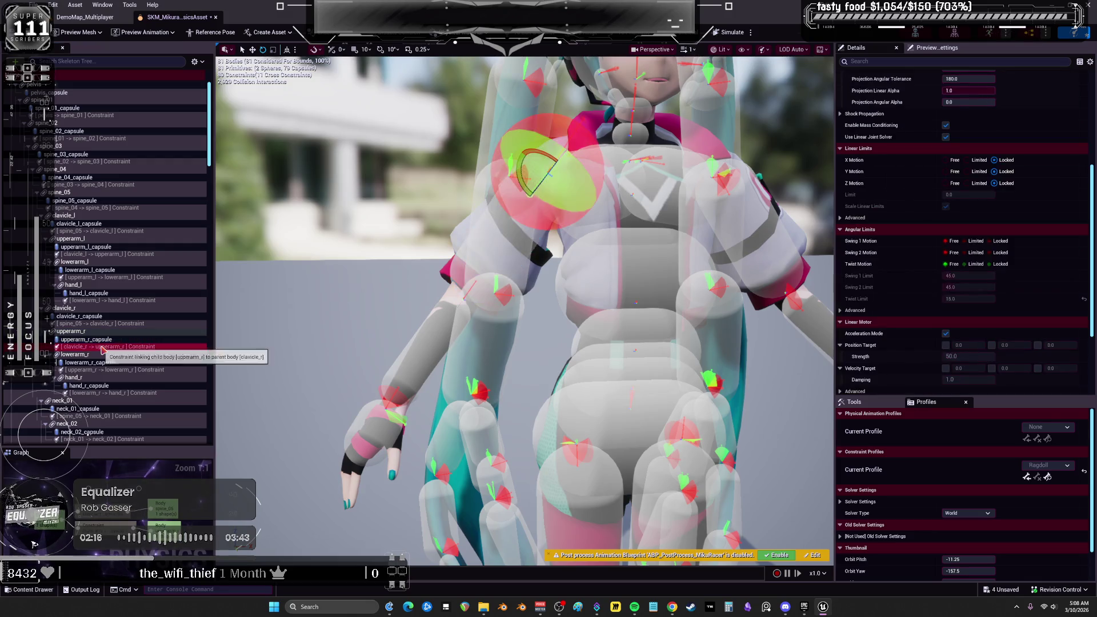
left_click(975, 252)
left_click(976, 264)
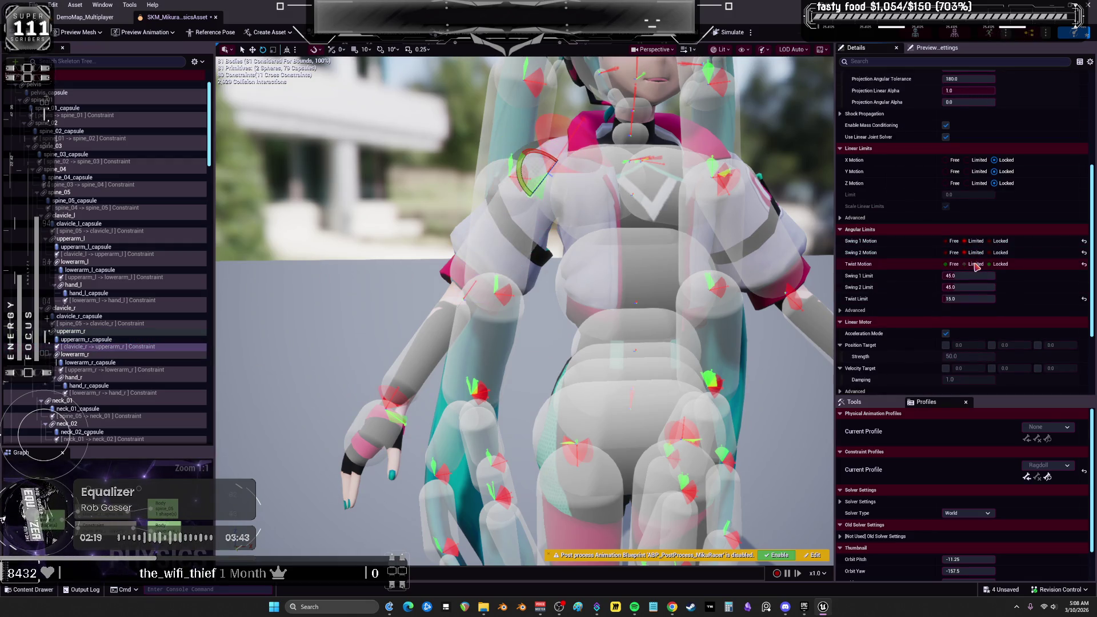
- Run a brief ragdoll simulation to test the new limits, then select the right upper-arm body
left_click(727, 32)
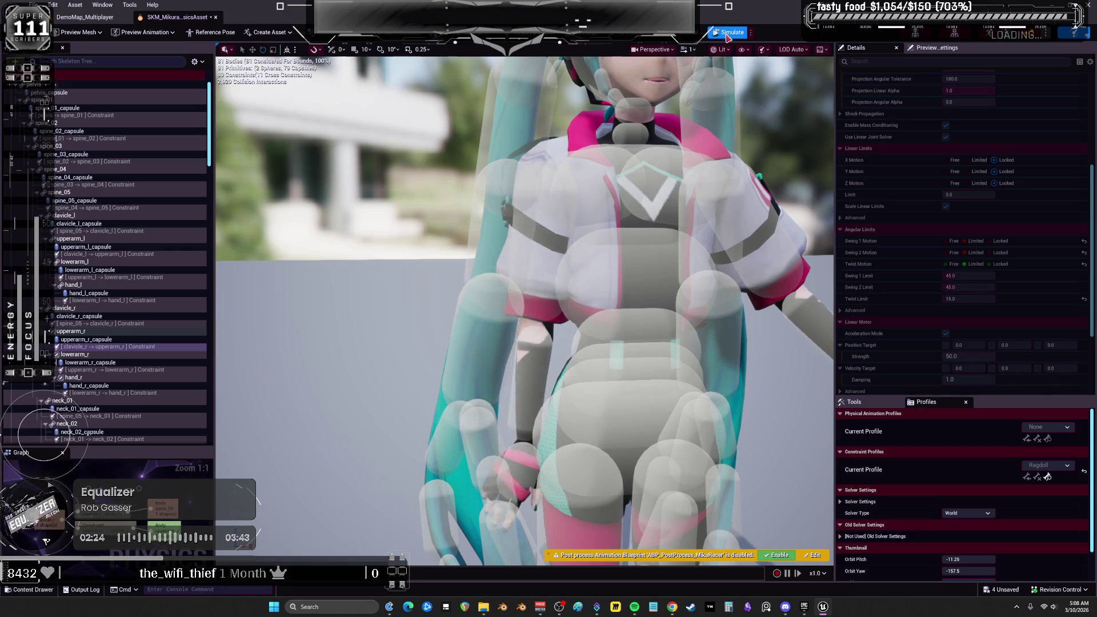
left_click(727, 32)
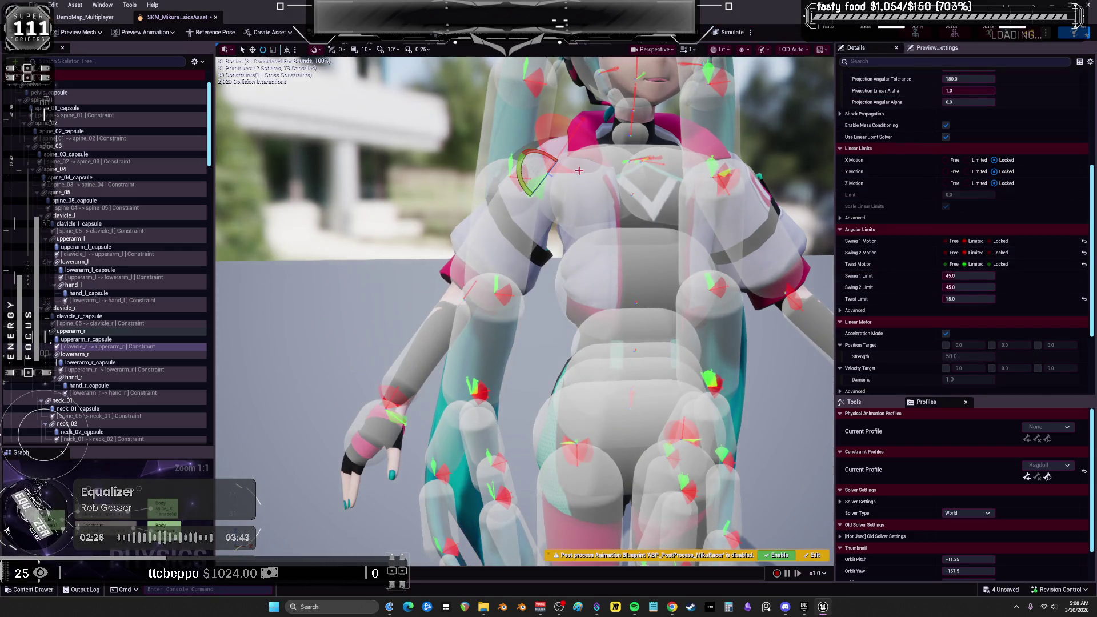
left_click(539, 237)
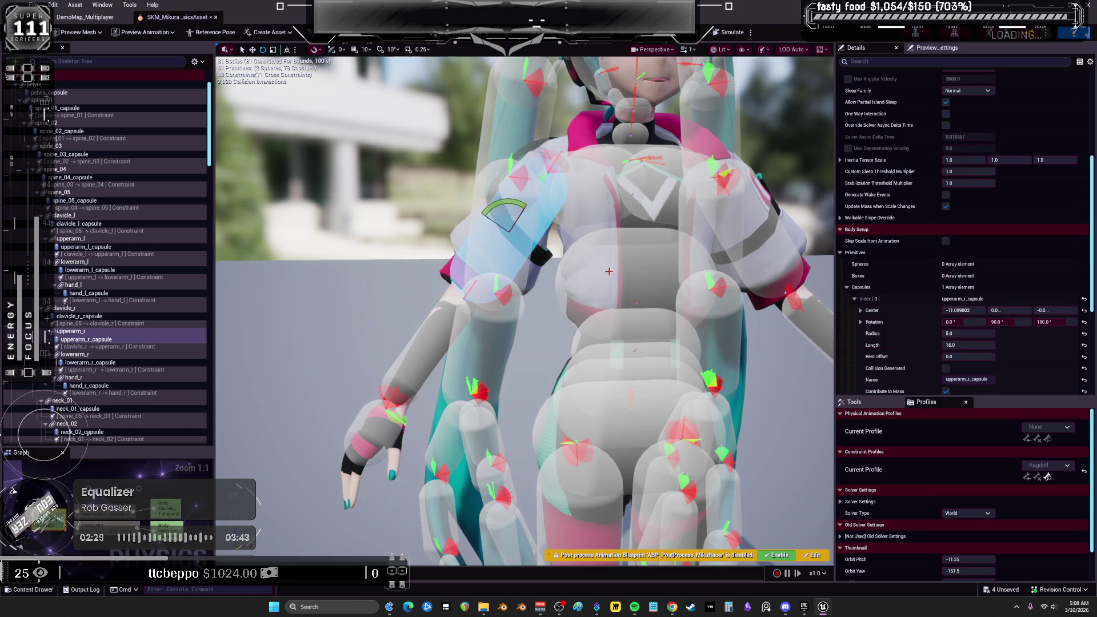
- Add a tapered capsule shape to all bodies, then select only the right upper-arm body
key("ctrl+a")
right_click(609, 163)
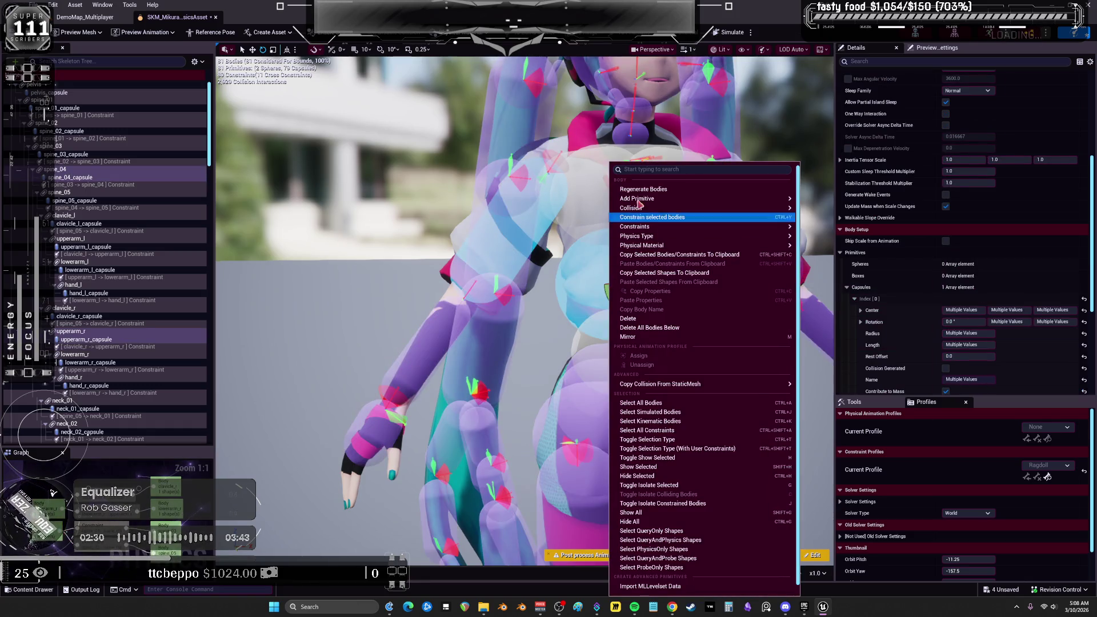
mouse_move(639, 199)
left_click(876, 240)
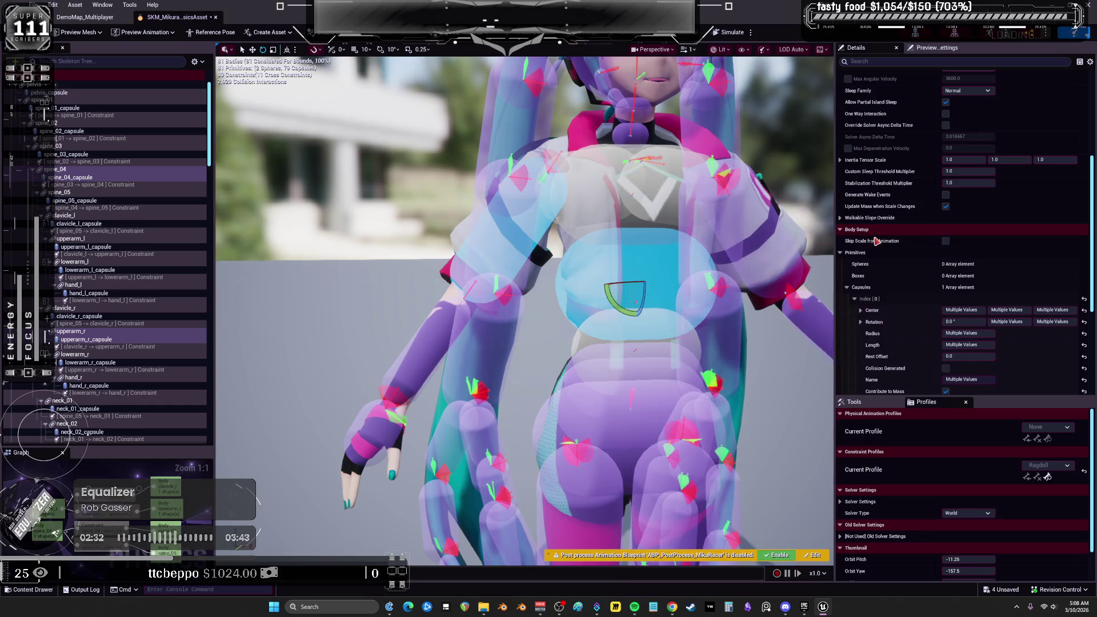
left_click(563, 238)
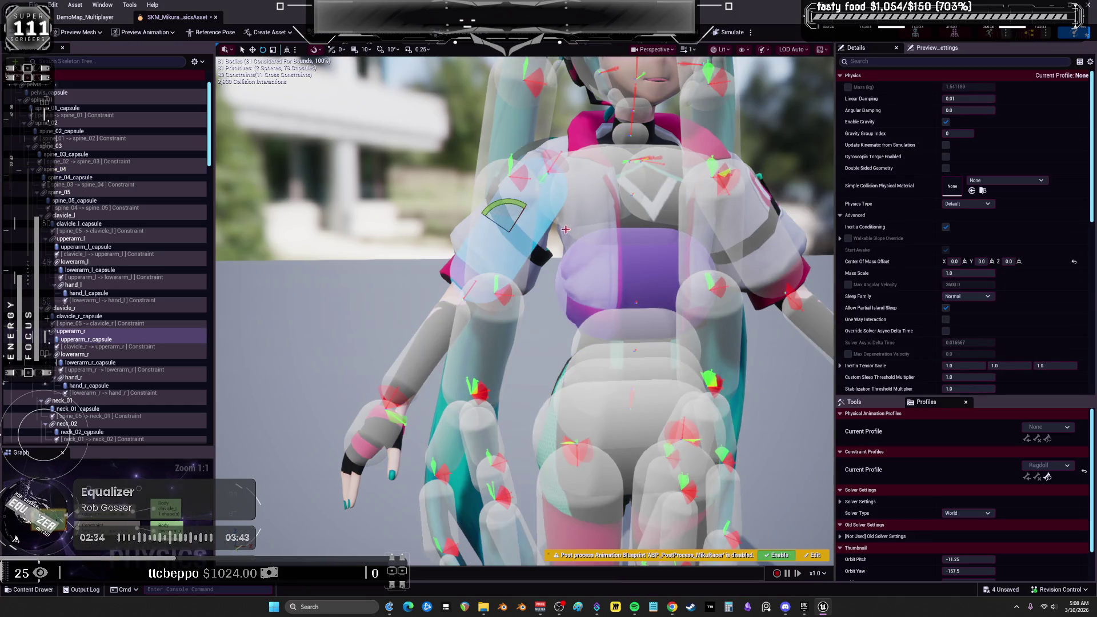
- Enable collision across all the selected physics bodies
key("ctrl+a")
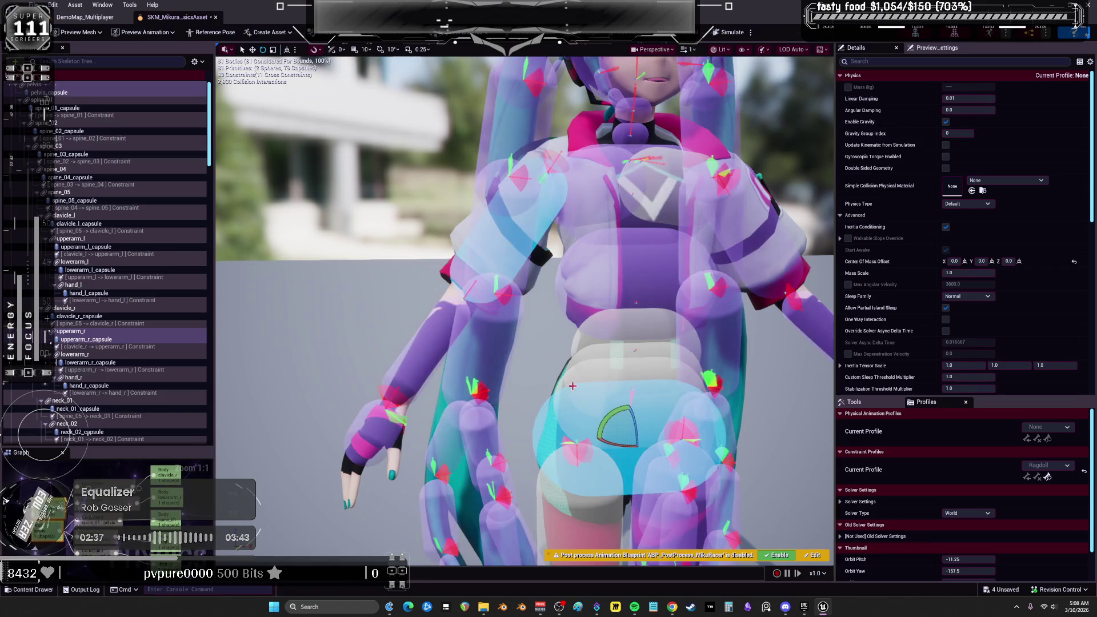
right_click(539, 215)
mouse_move(686, 207)
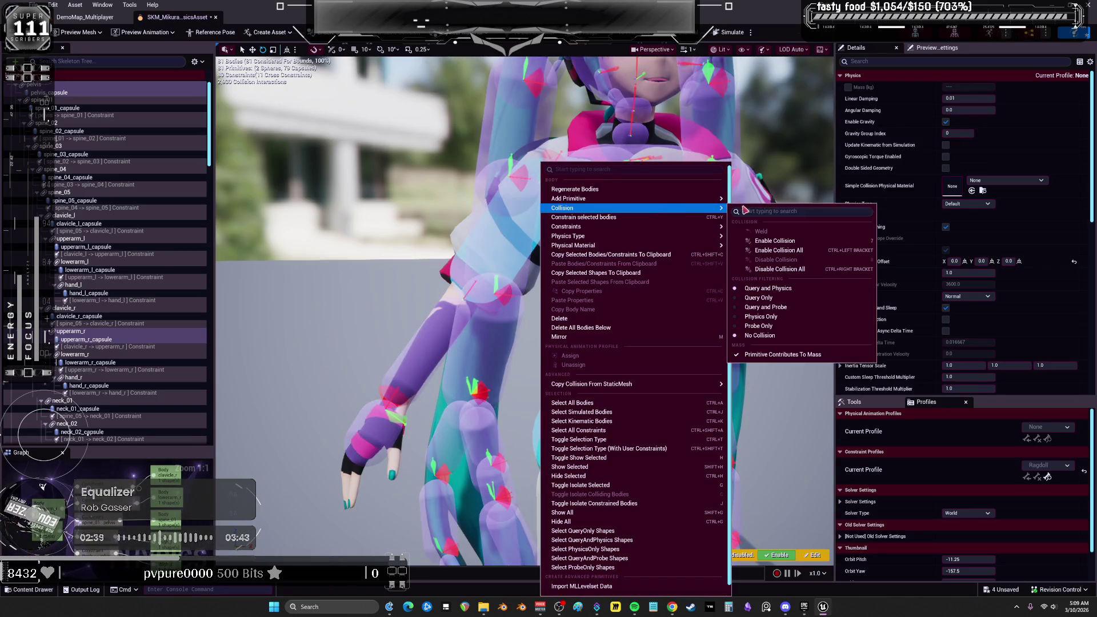
left_click(777, 241)
left_click(539, 243)
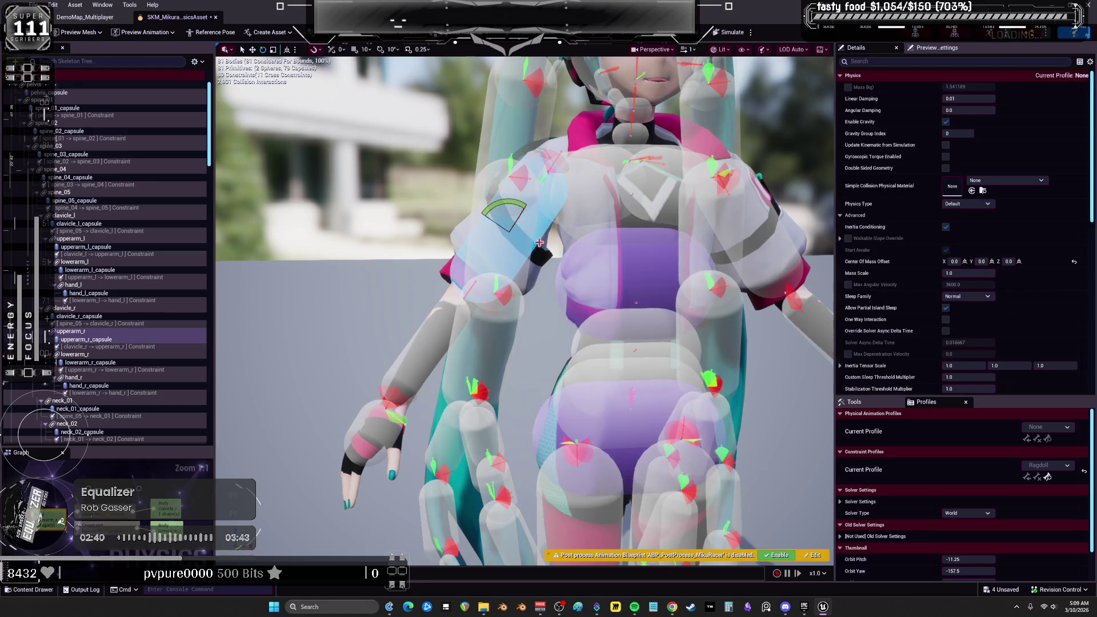
key("ctrl+z")
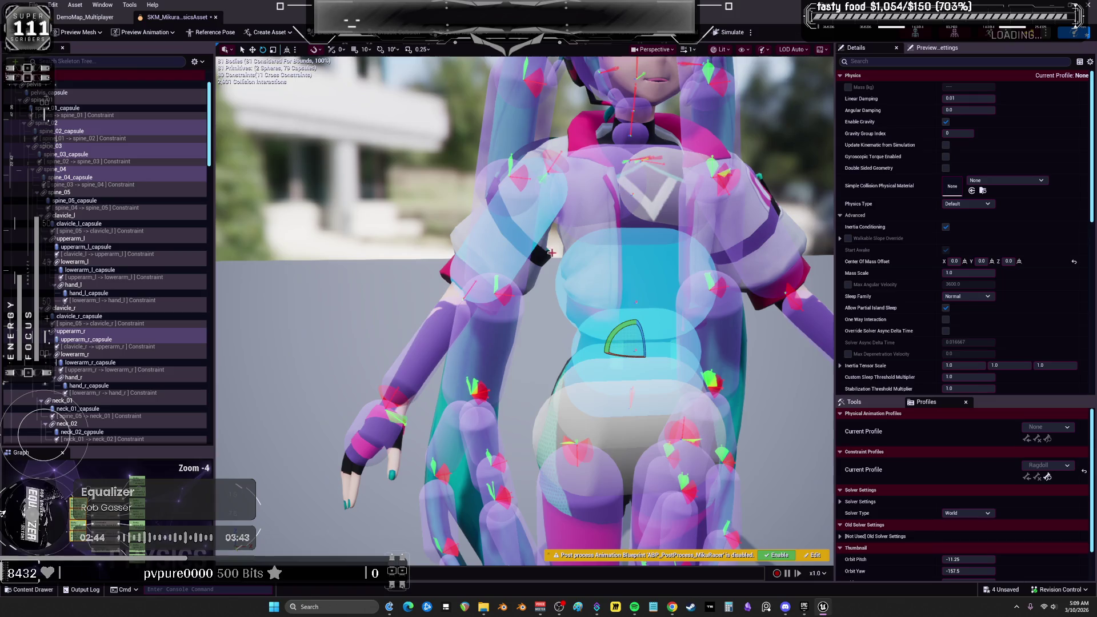
right_click(607, 255)
mouse_move(714, 208)
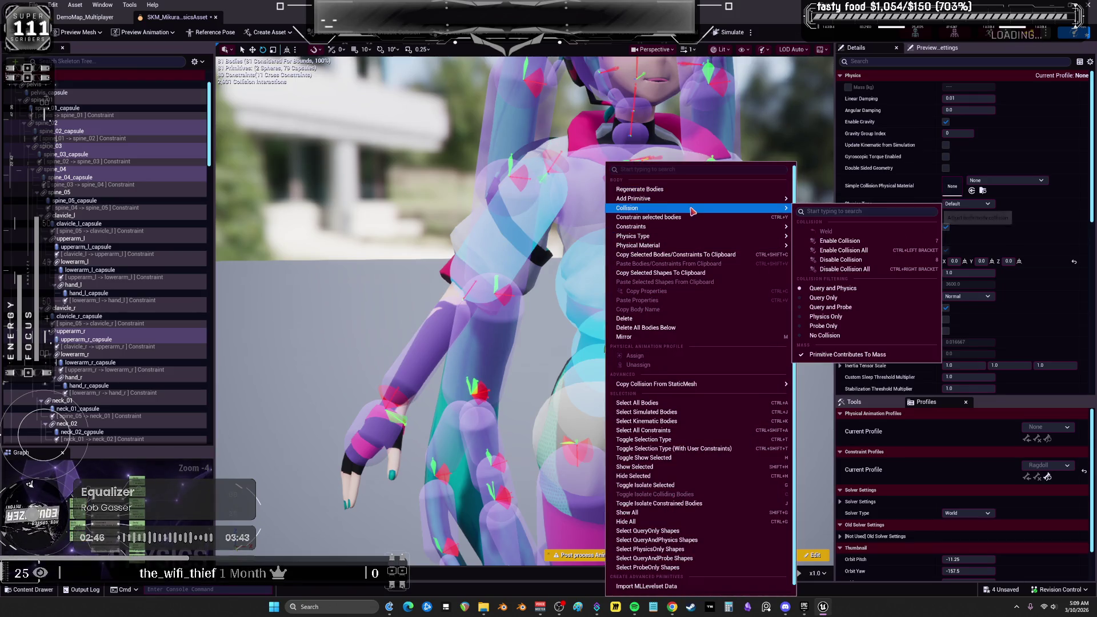
left_click(851, 241)
- Disable collision between the spine_03 and spine_04 capsules
left_click(579, 283)
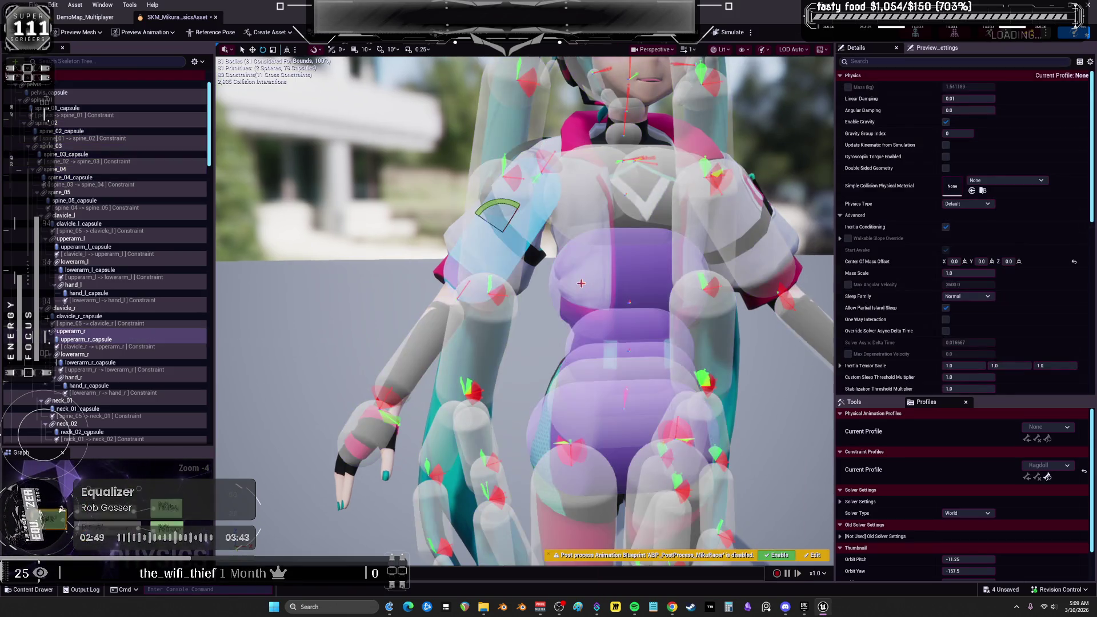
left_click(638, 365)
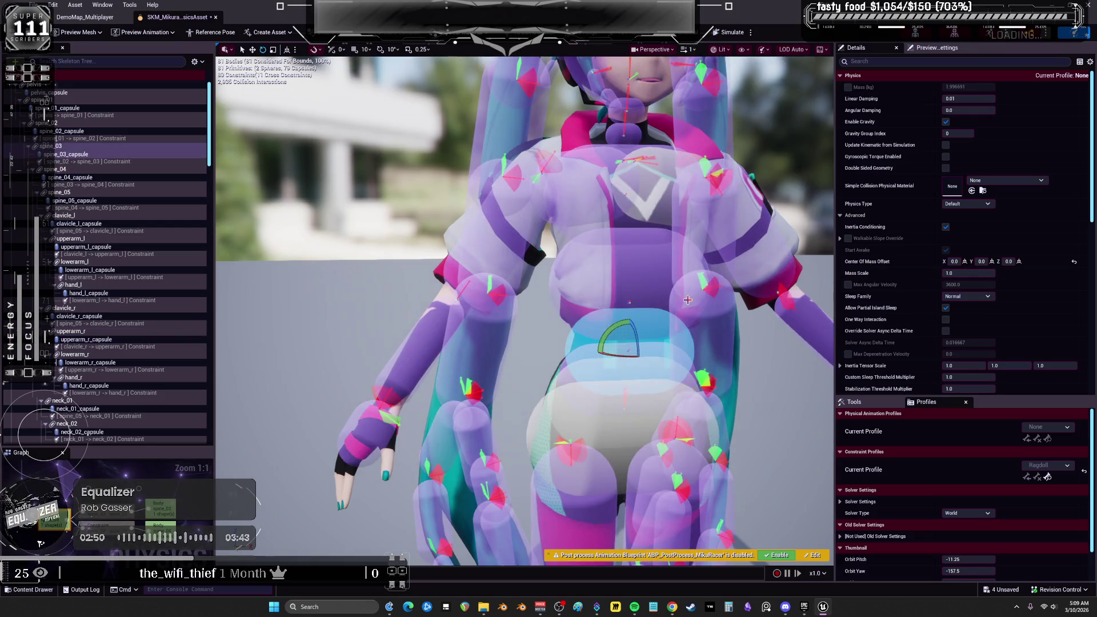
left_click(565, 362)
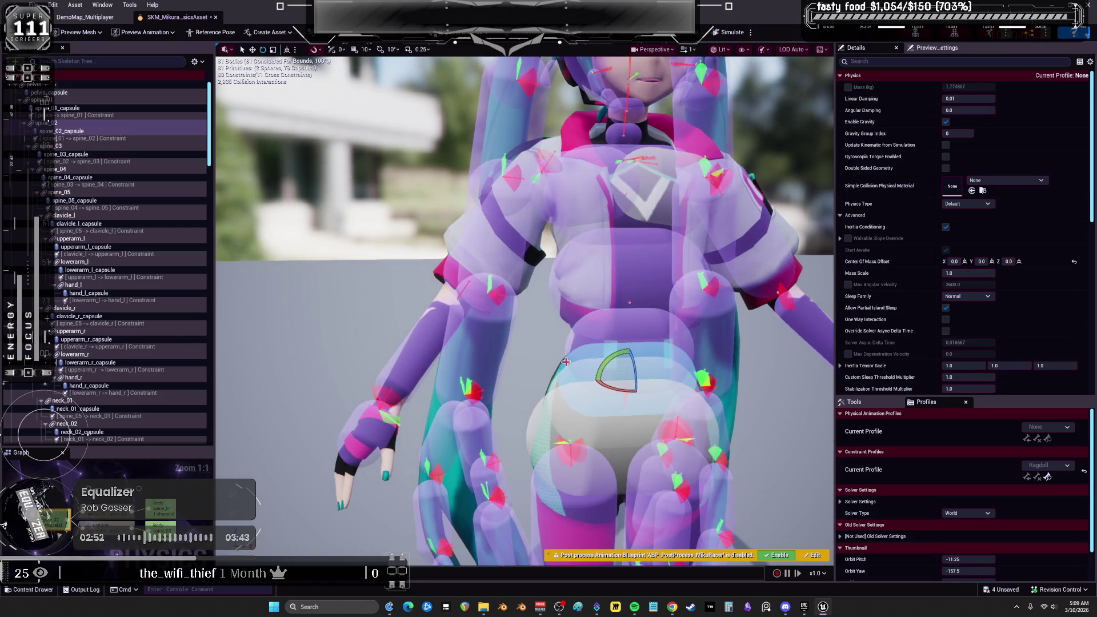
left_click(590, 335)
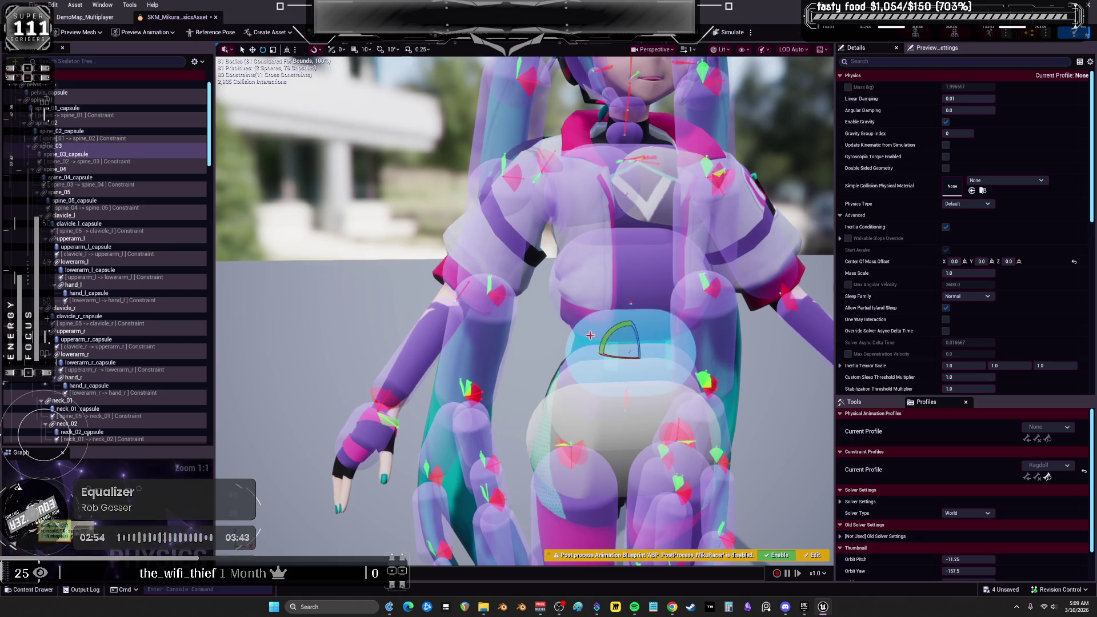
left_click(563, 305, "ctrl")
right_click(563, 308)
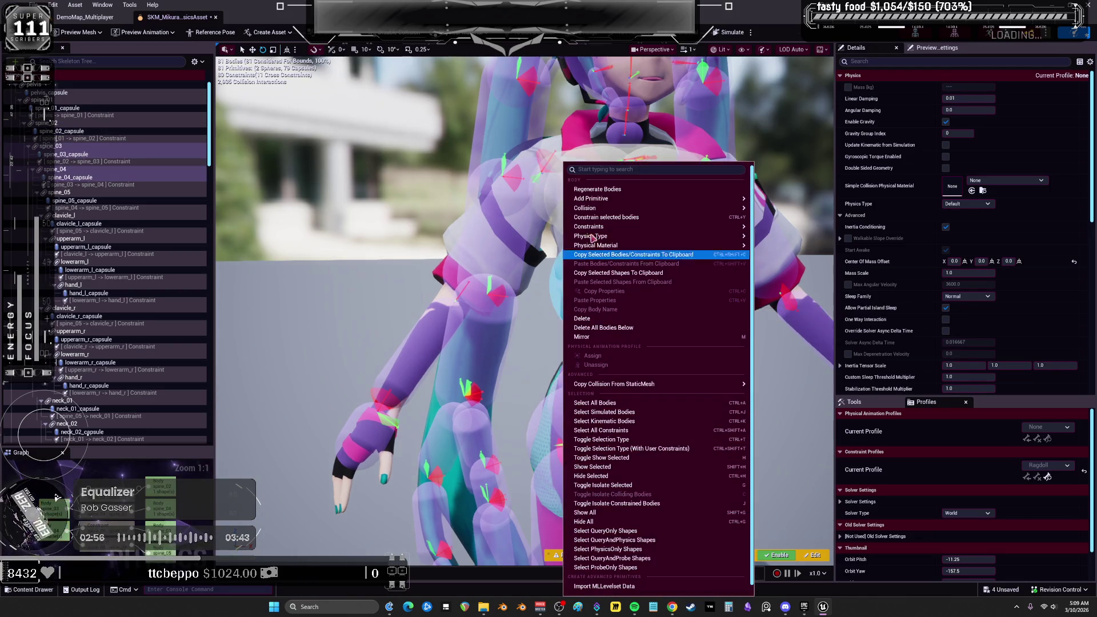
mouse_move(734, 211)
left_click(825, 259)
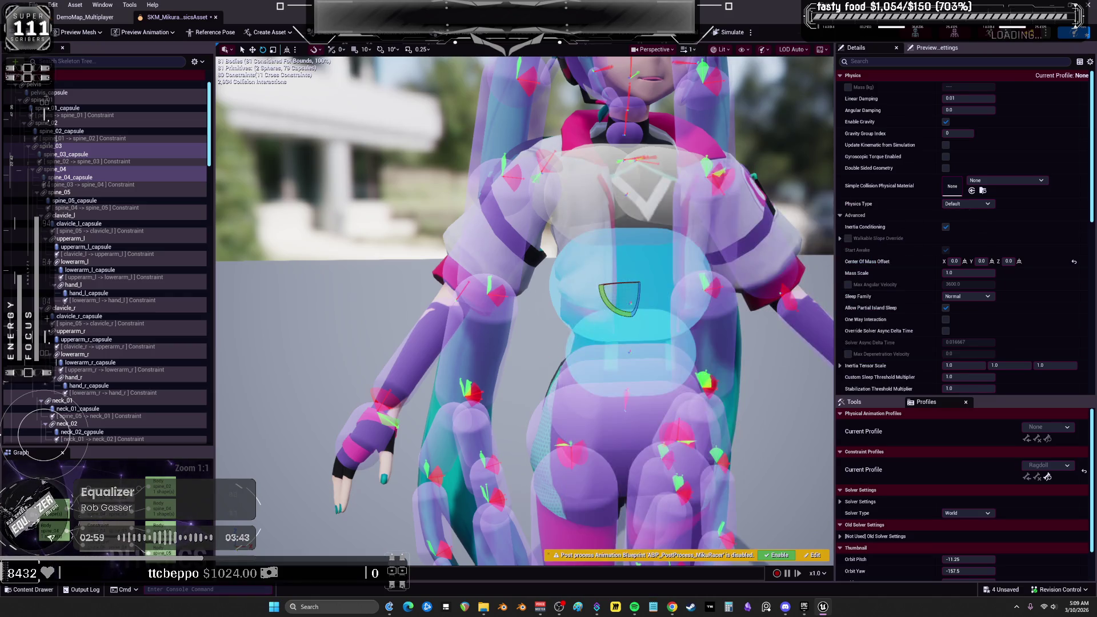
- Disable collision between the spine_04 and lower torso capsules
left_click(582, 302)
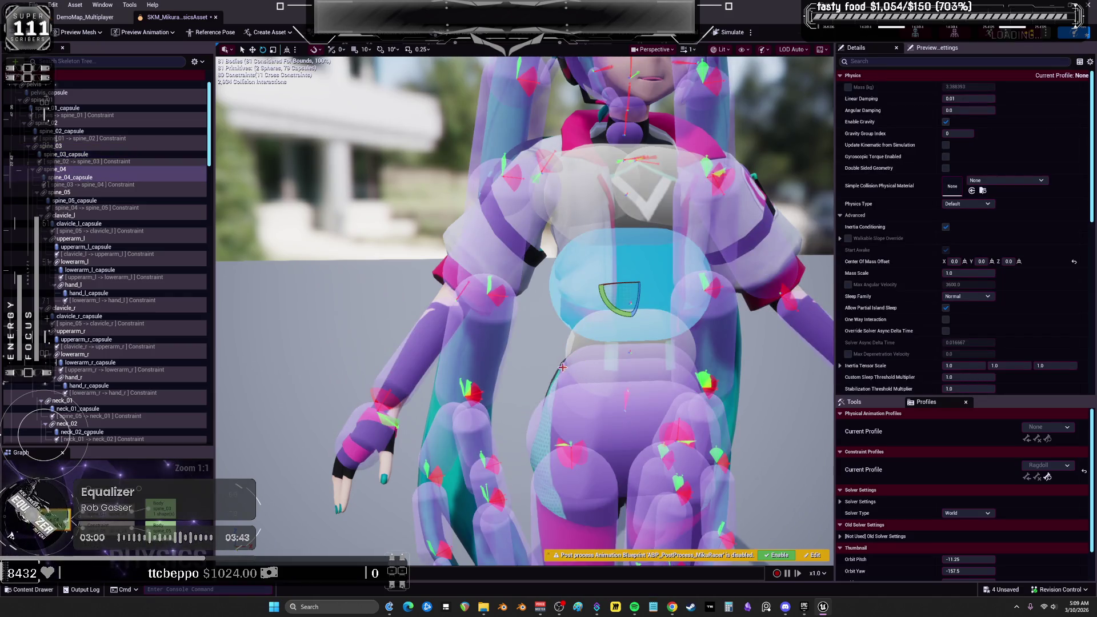
left_click(563, 367, "ctrl")
right_click(582, 295)
mouse_move(676, 213)
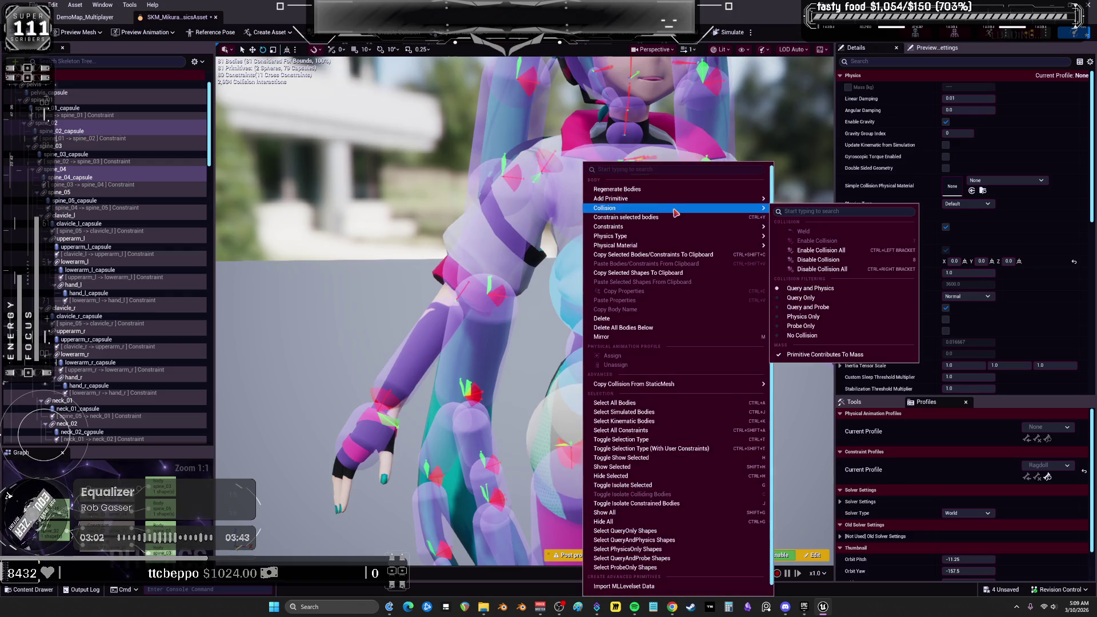
left_click(818, 259)
left_click(565, 374)
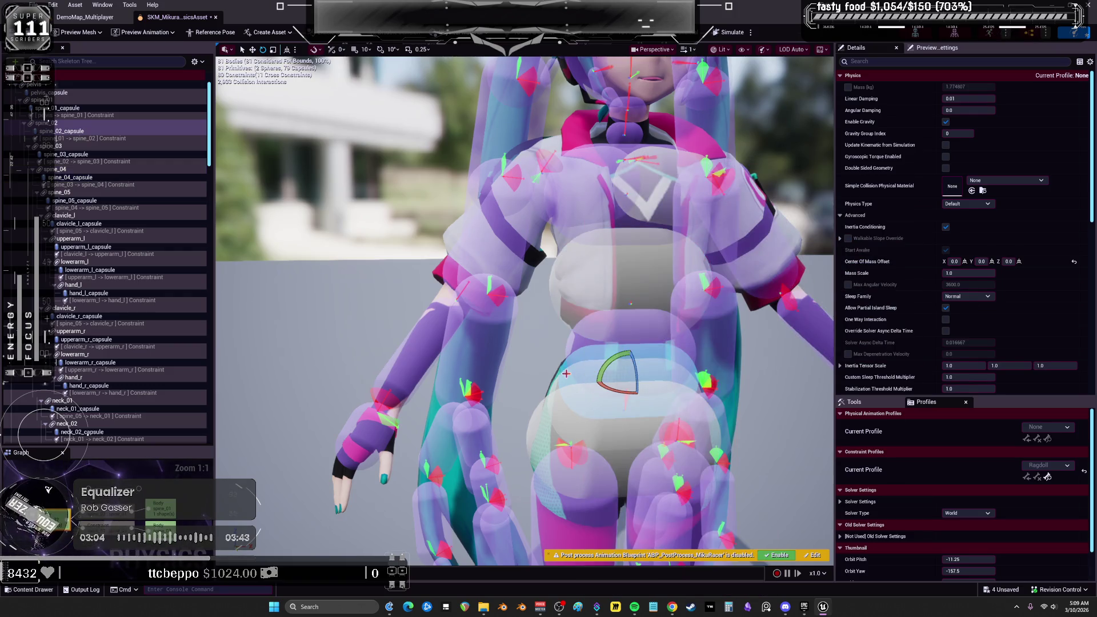
left_click_drag(571, 389, 608, 406)
- Inspect torso and hair body masses, then select the right upper-arm capsule
left_click(568, 346)
scroll(588, 302, "down", 5)
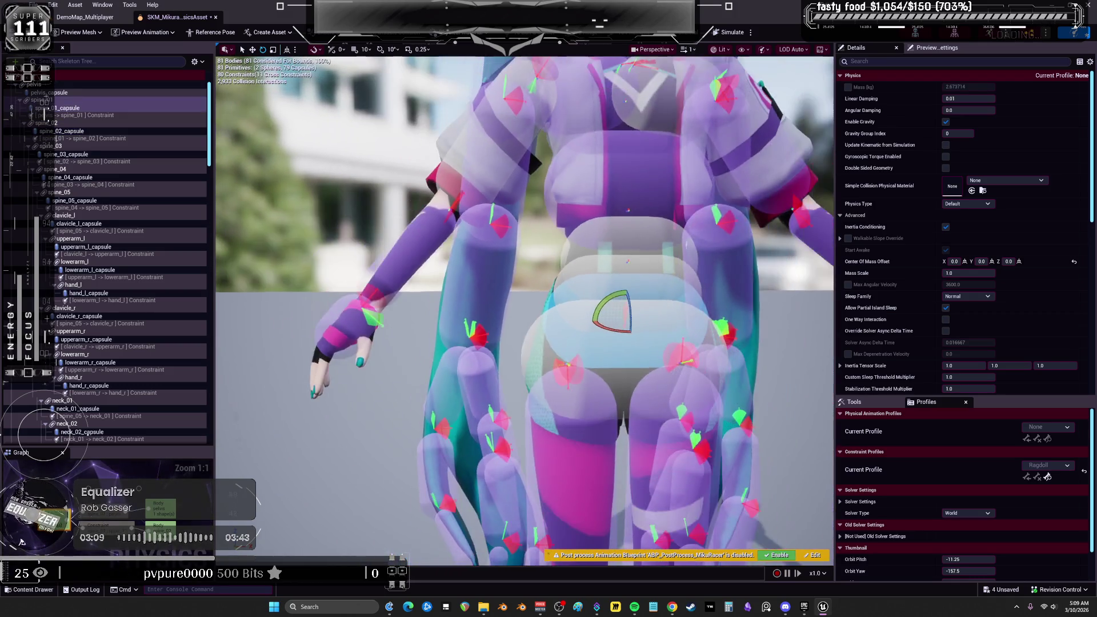
left_click(701, 285)
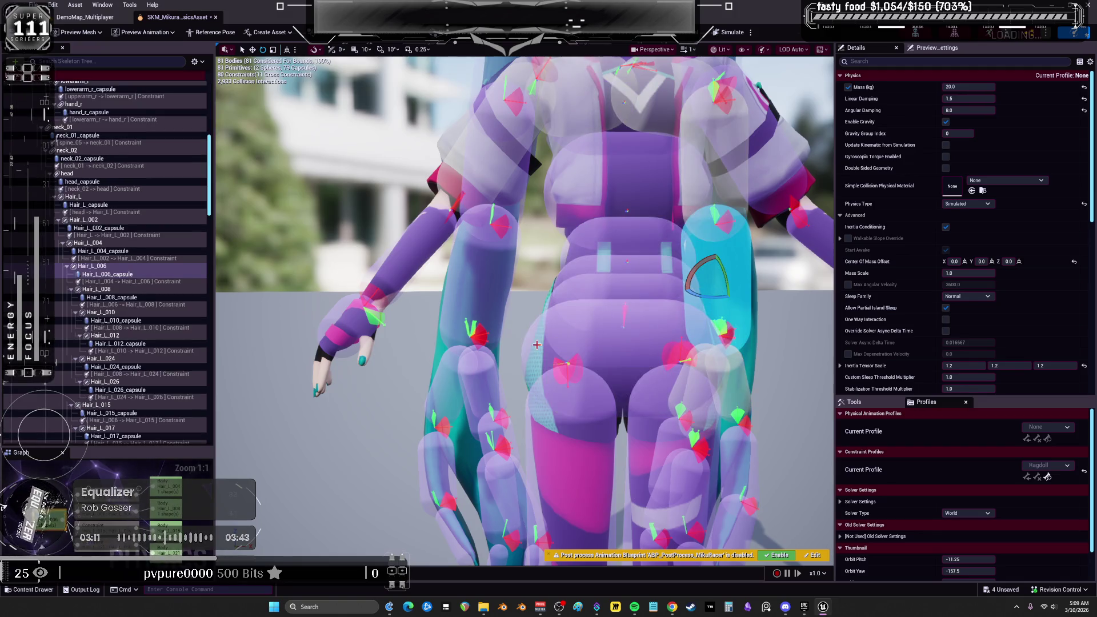
left_click(534, 339)
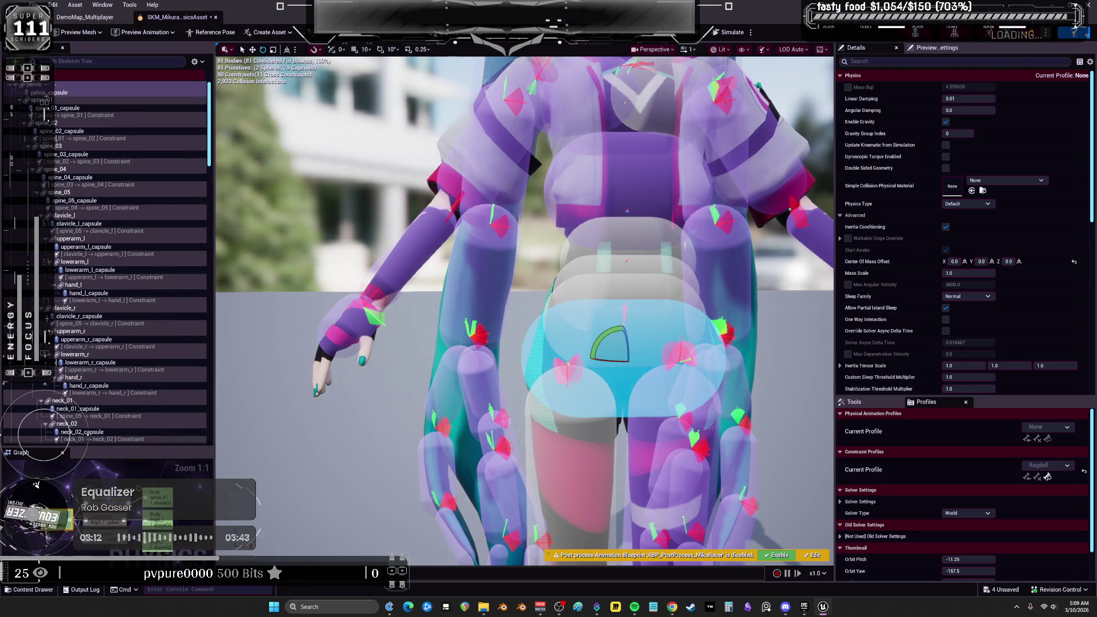
left_click(550, 231)
left_click_drag(535, 271, 537, 366)
left_click(524, 282)
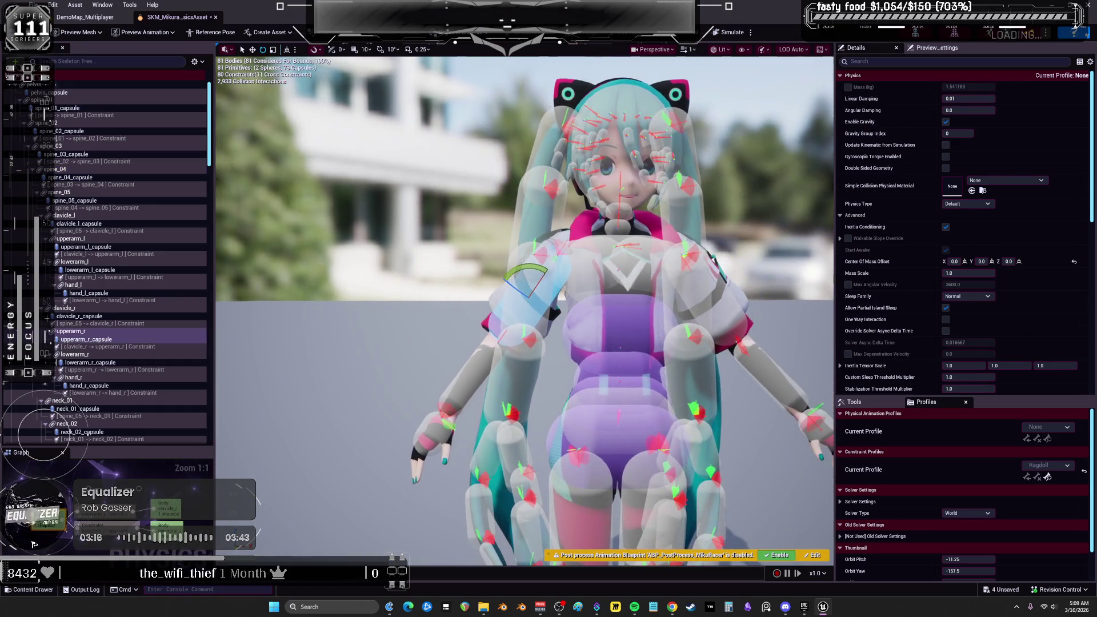
left_click_drag(539, 264, 557, 256)
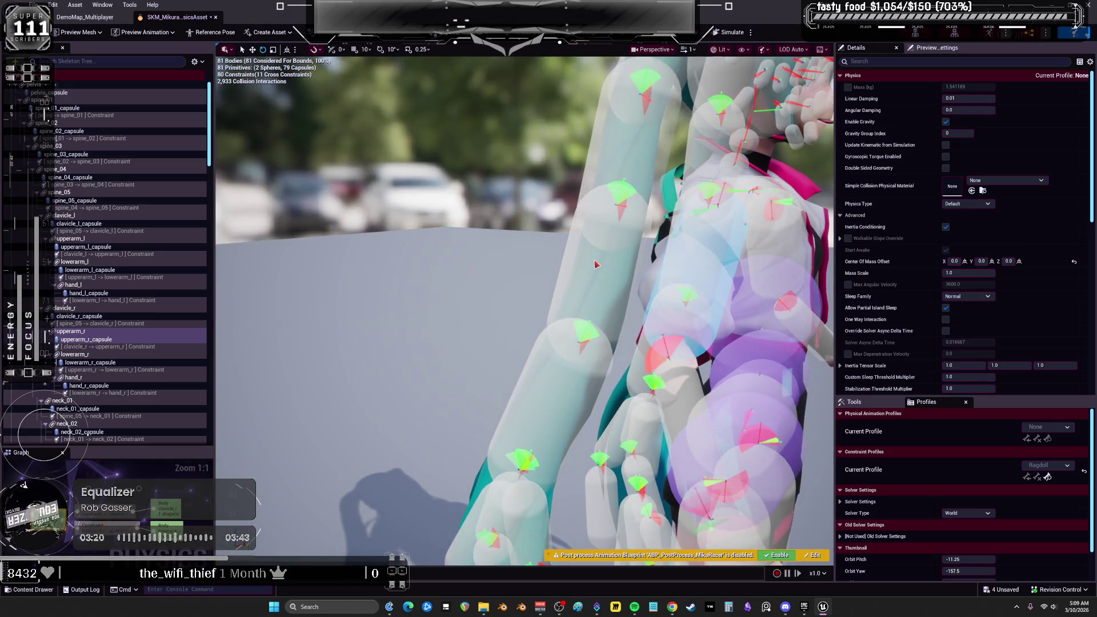
- Set a physics type for all the physics bodies
key("ctrl+a")
right_click(580, 237)
key("Escape")
right_click(580, 237)
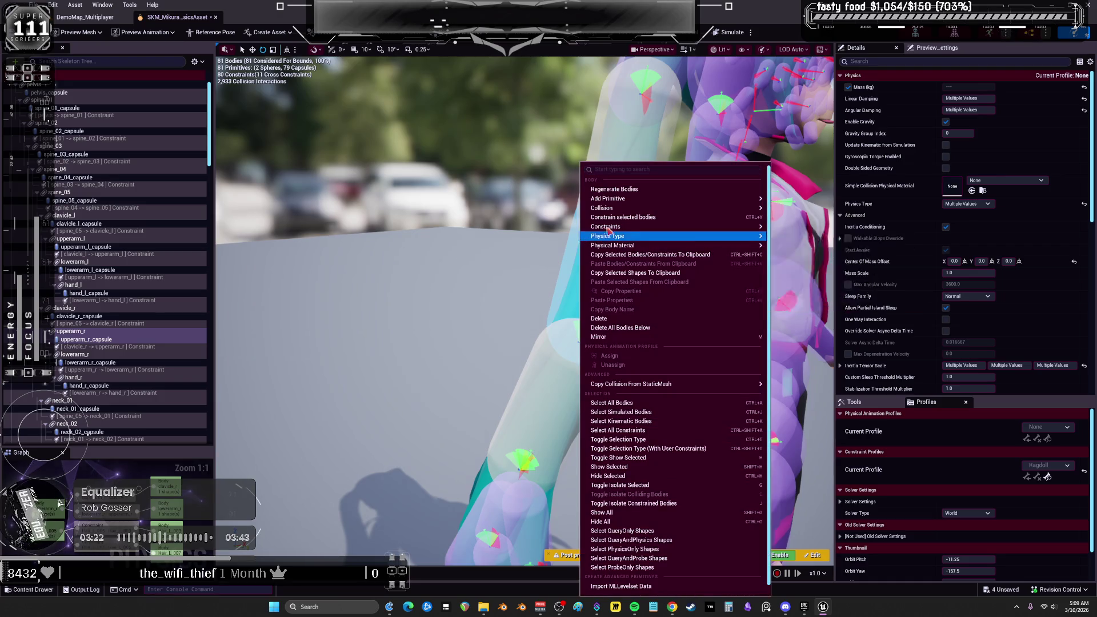
mouse_move(742, 211)
left_click(808, 243)
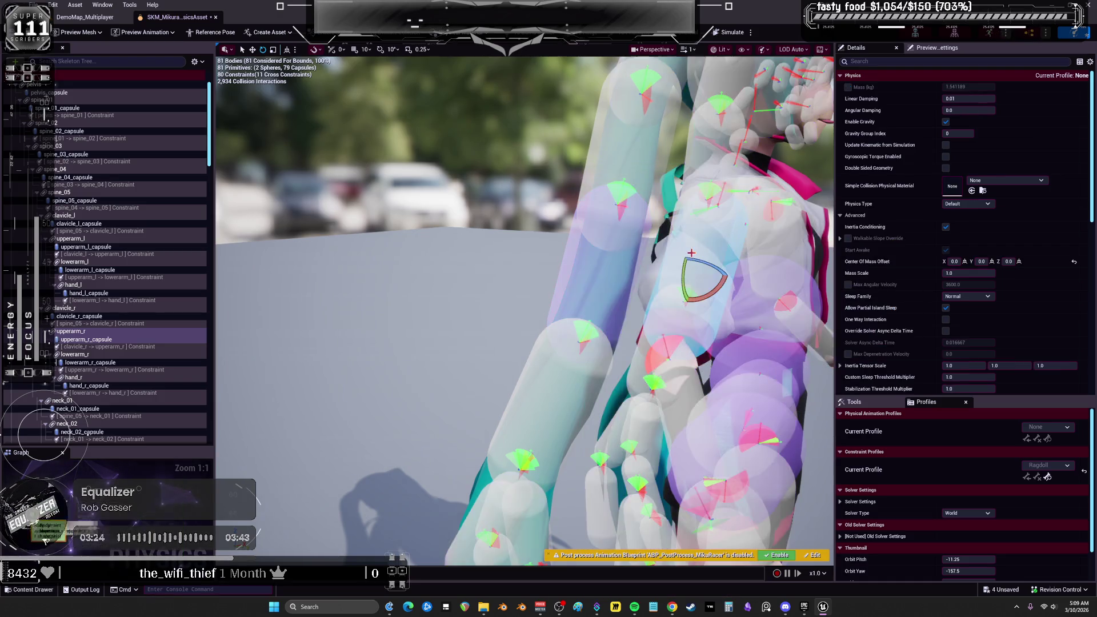
- Re-enable collision between the right arm and torso bodies
left_click_drag(676, 177, 738, 257)
right_click(766, 257)
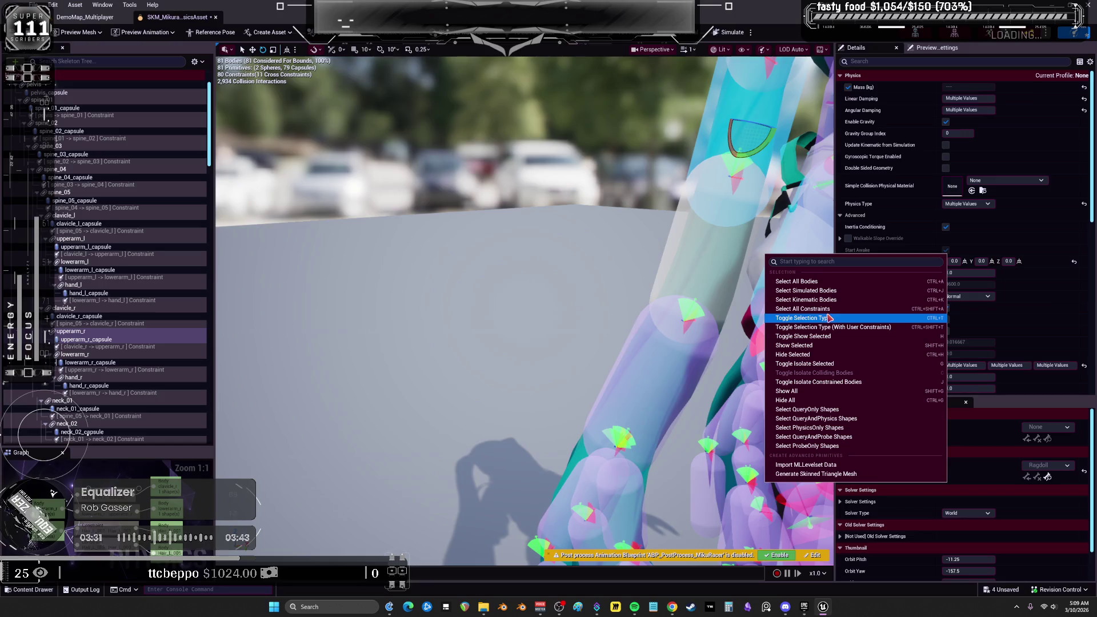
mouse_move(605, 240)
left_mouse_down()
mouse_move(577, 217)
mouse_move(617, 217)
left_mouse_up()
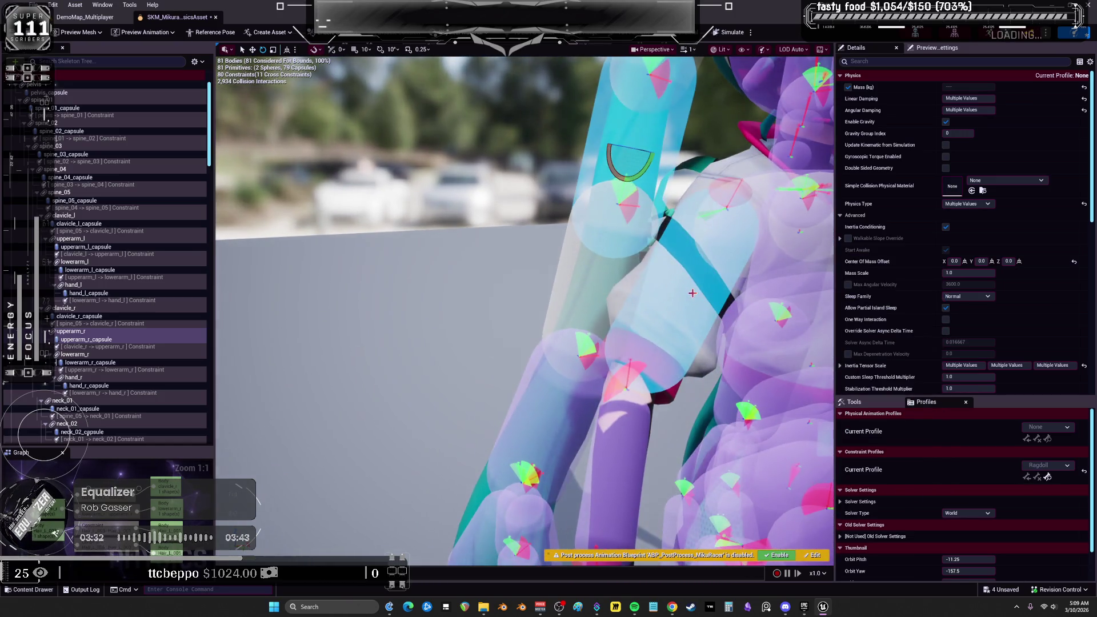
right_click(670, 133)
mouse_move(752, 181)
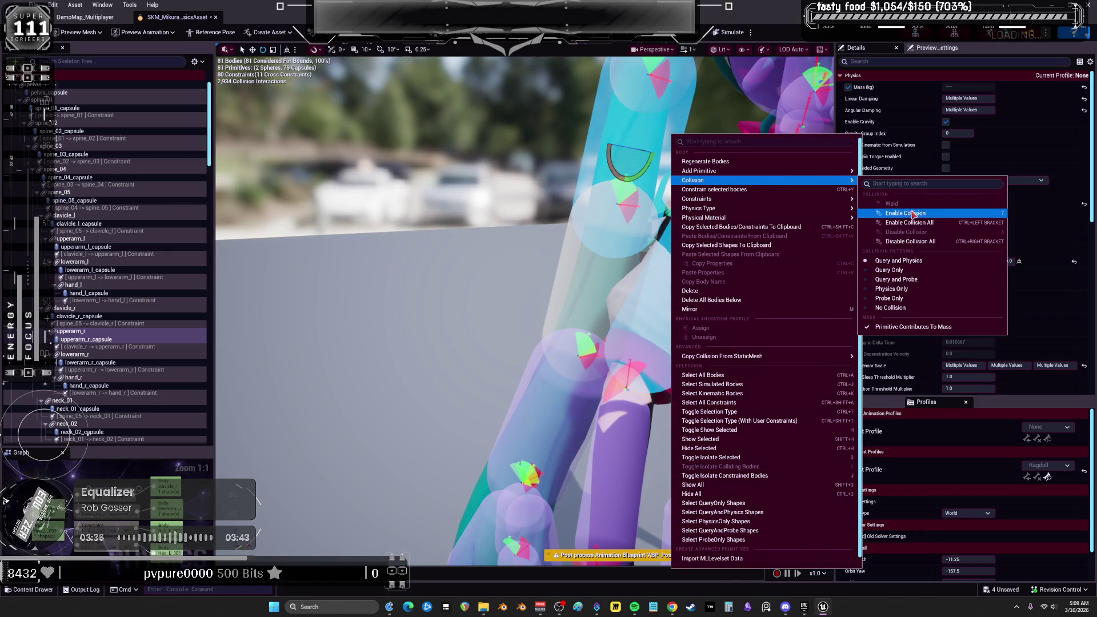
left_click(912, 213)
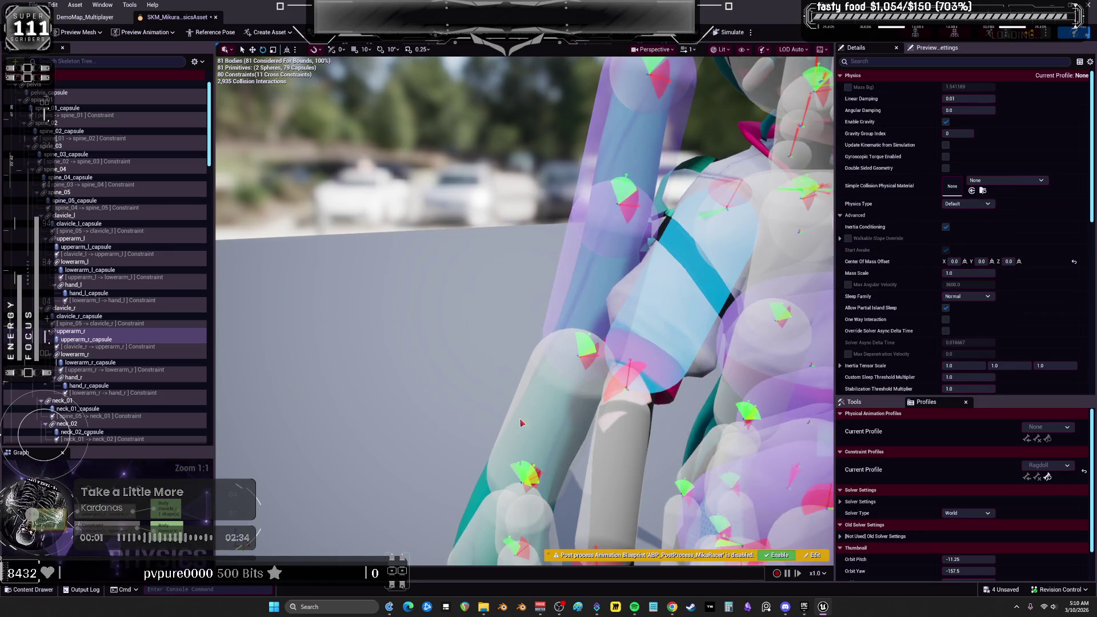
- Select the right forearm body and run another brief ragdoll simulation
key("ctrl+a")
right_click(541, 164)
mouse_move(656, 198)
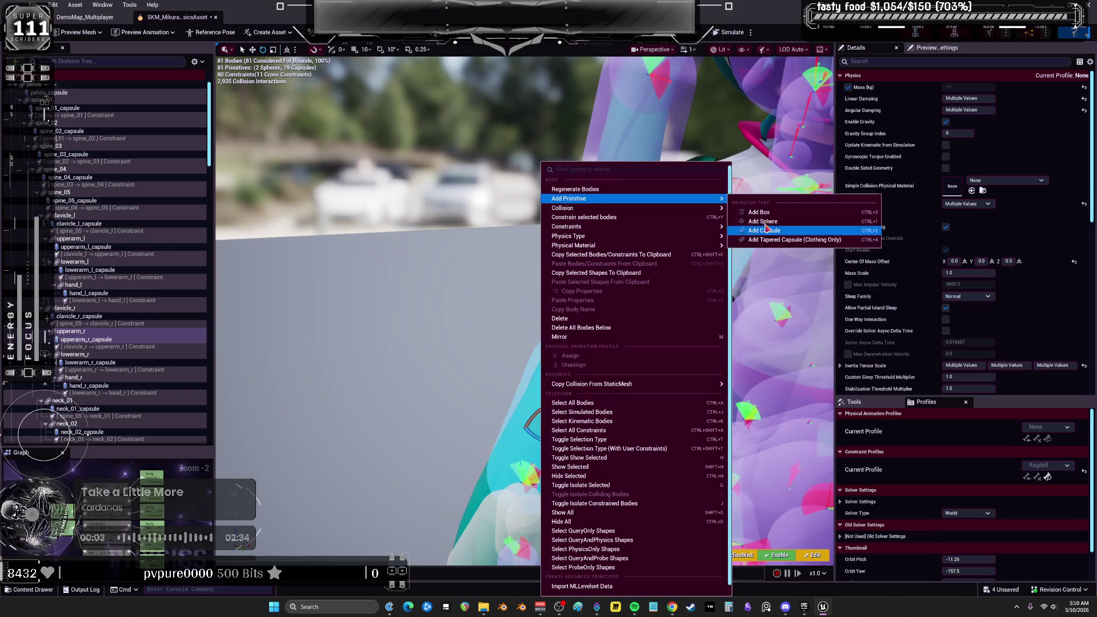
key("Escape")
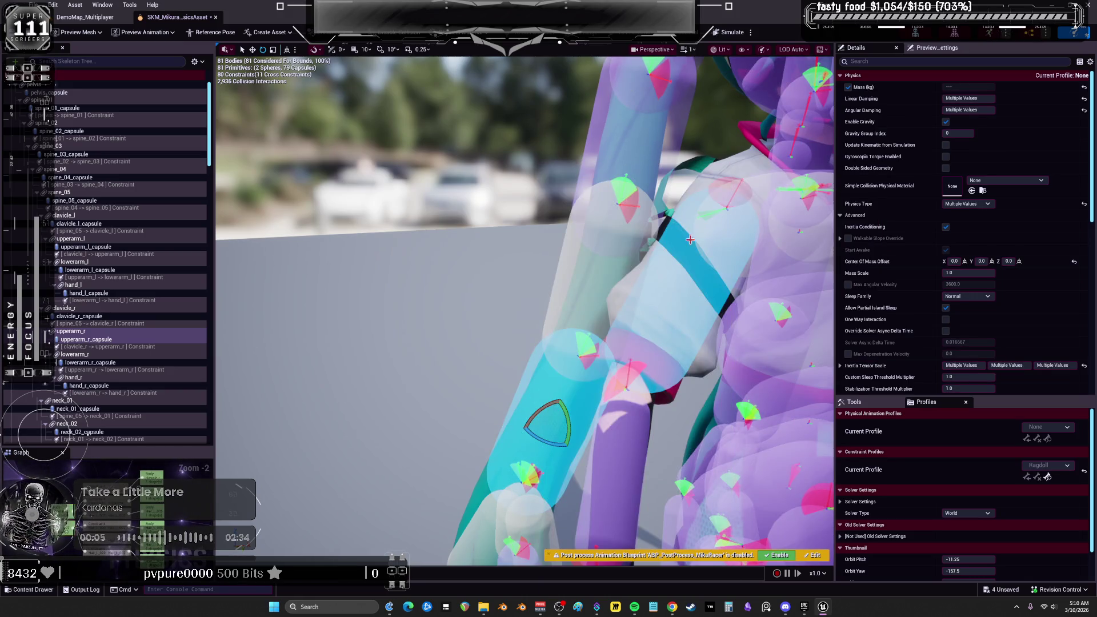
left_click(690, 240)
left_click(734, 33)
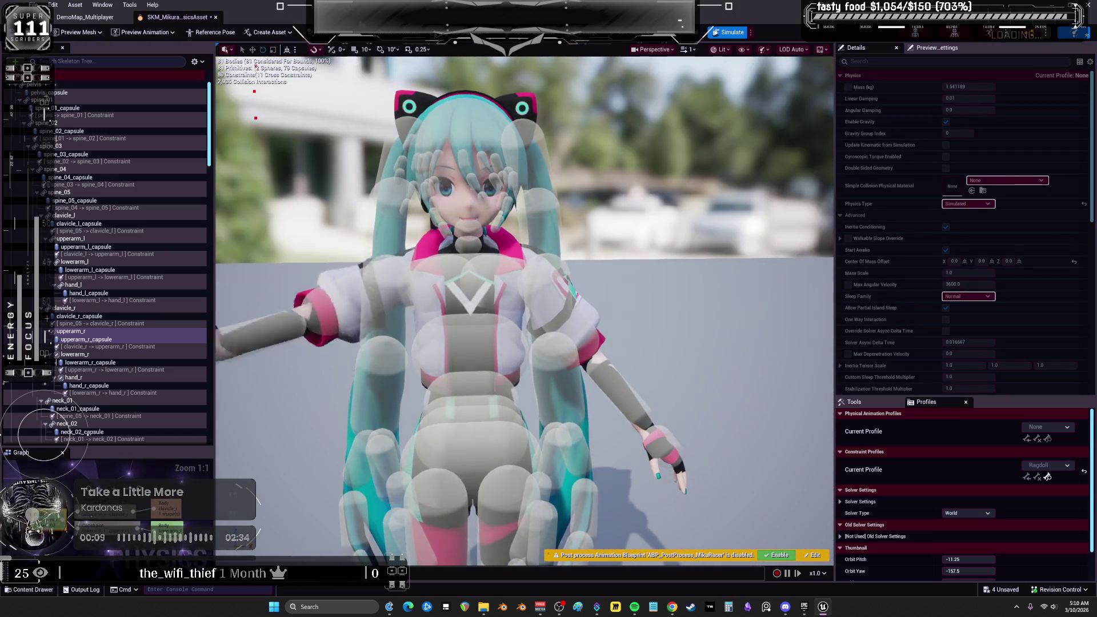
left_click(732, 31)
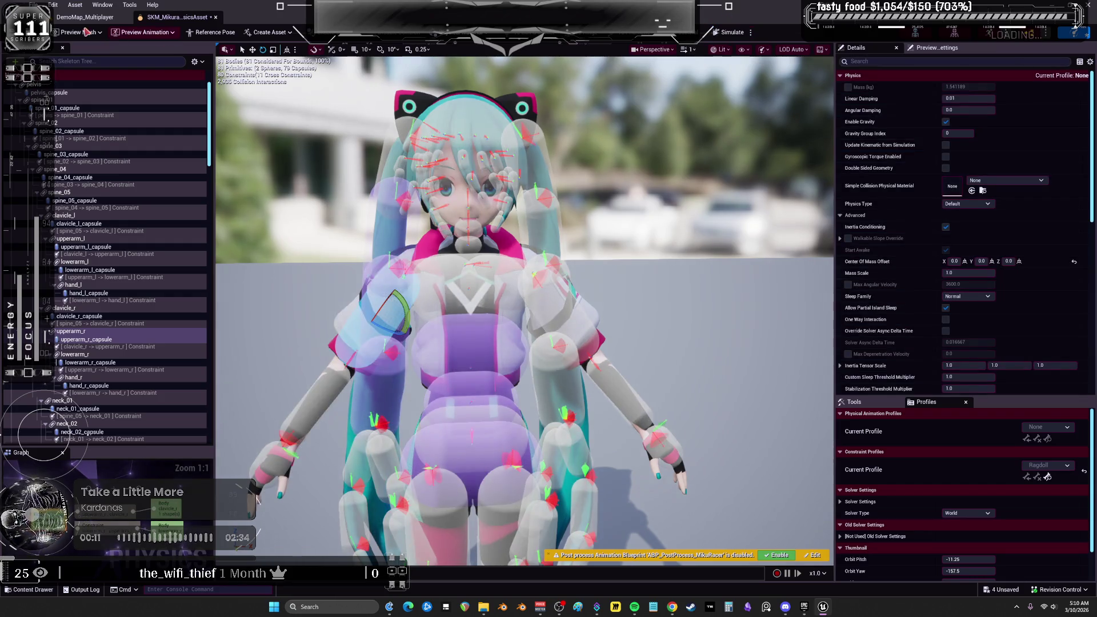
left_click_drag(468, 233, 452, 220)
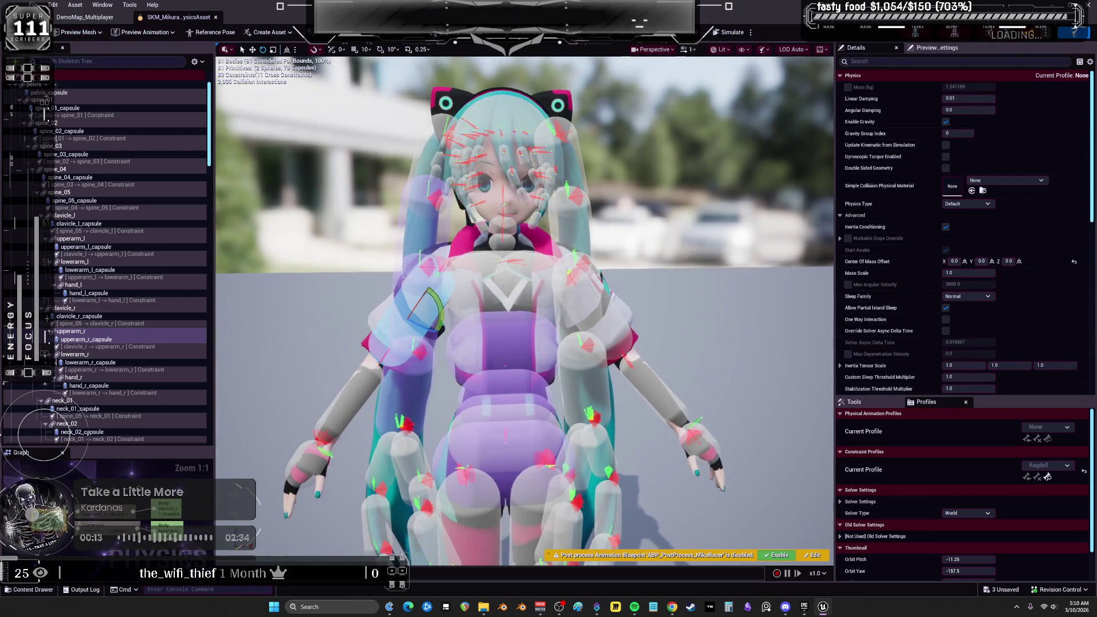
- Close the physics asset editor and launch the multiplayer play-in-editor preview
left_click(217, 19)
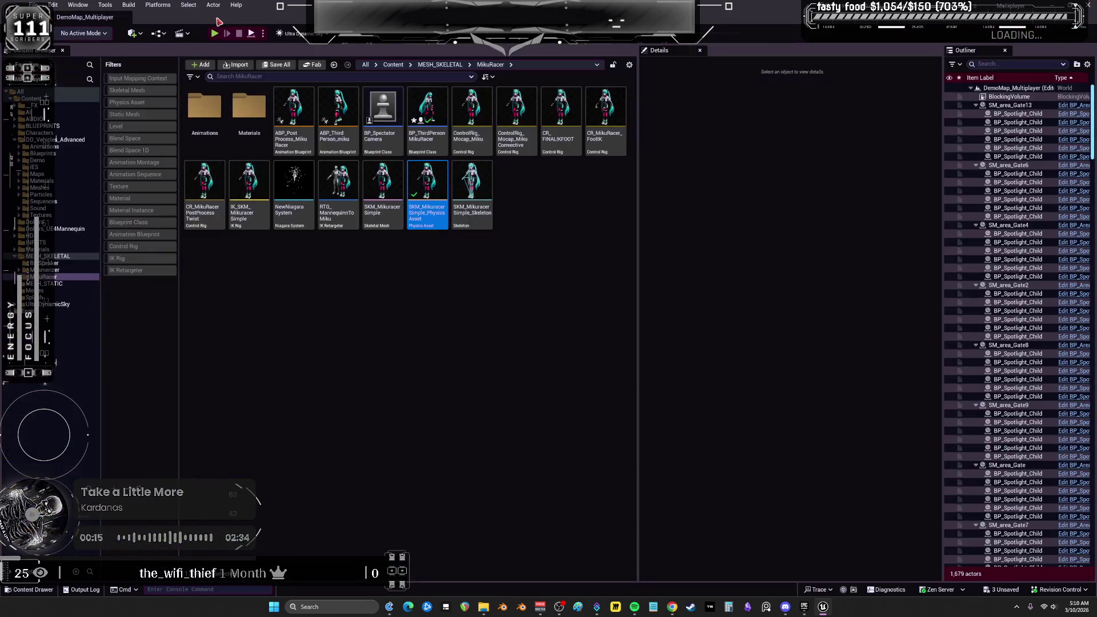
key("alt+p")
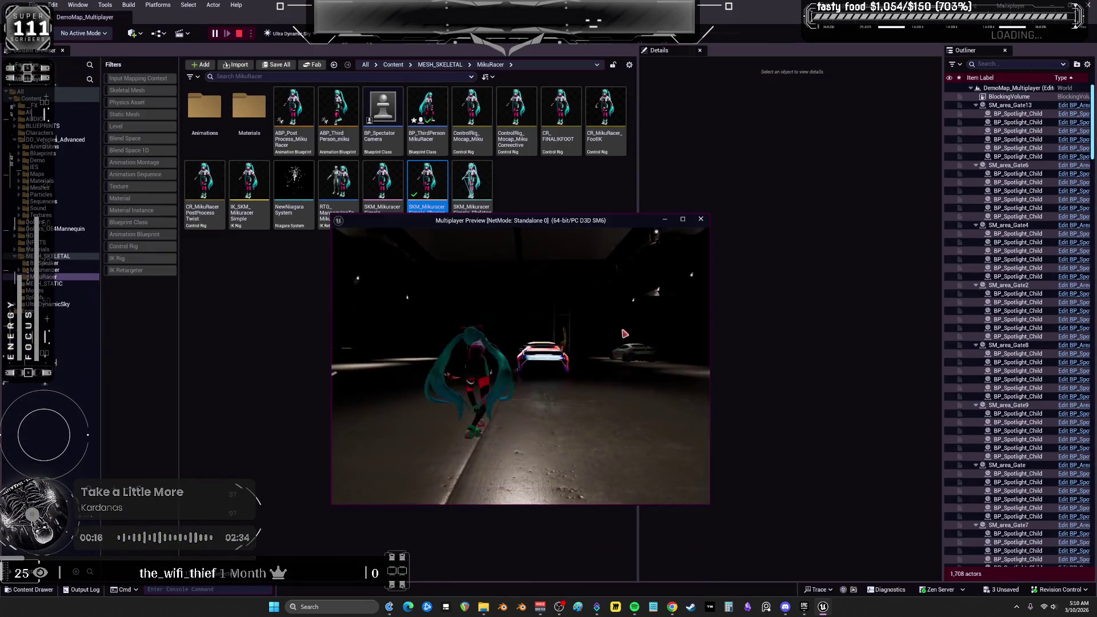
left_click(597, 391)
- Run Miku to the green cube, trigger Press for Mana, then run away
key("w")
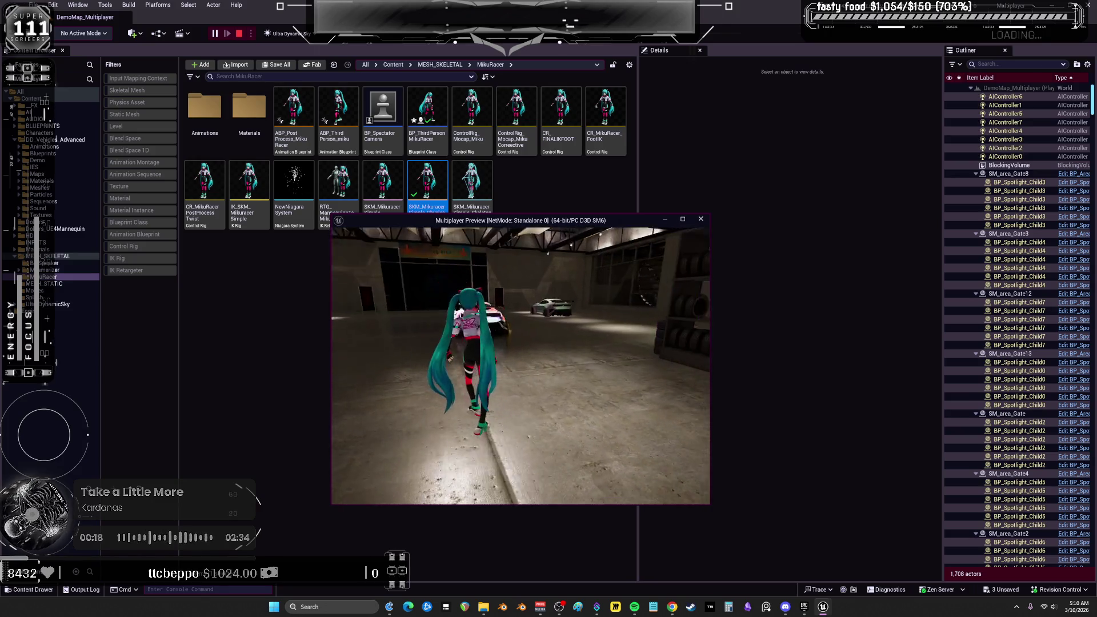
key("d")
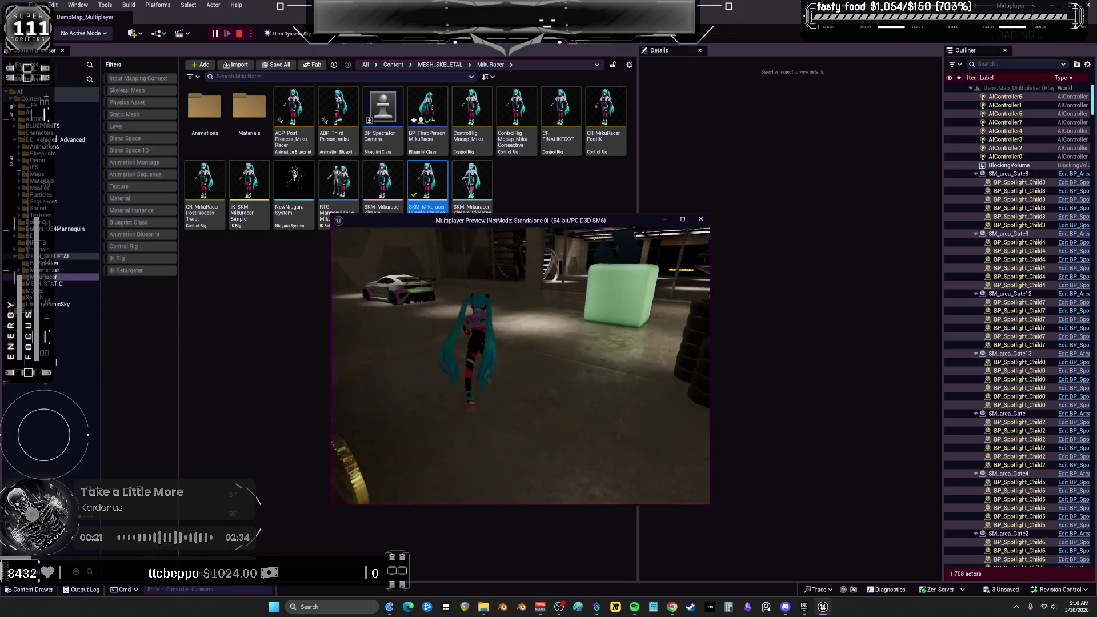
key("w")
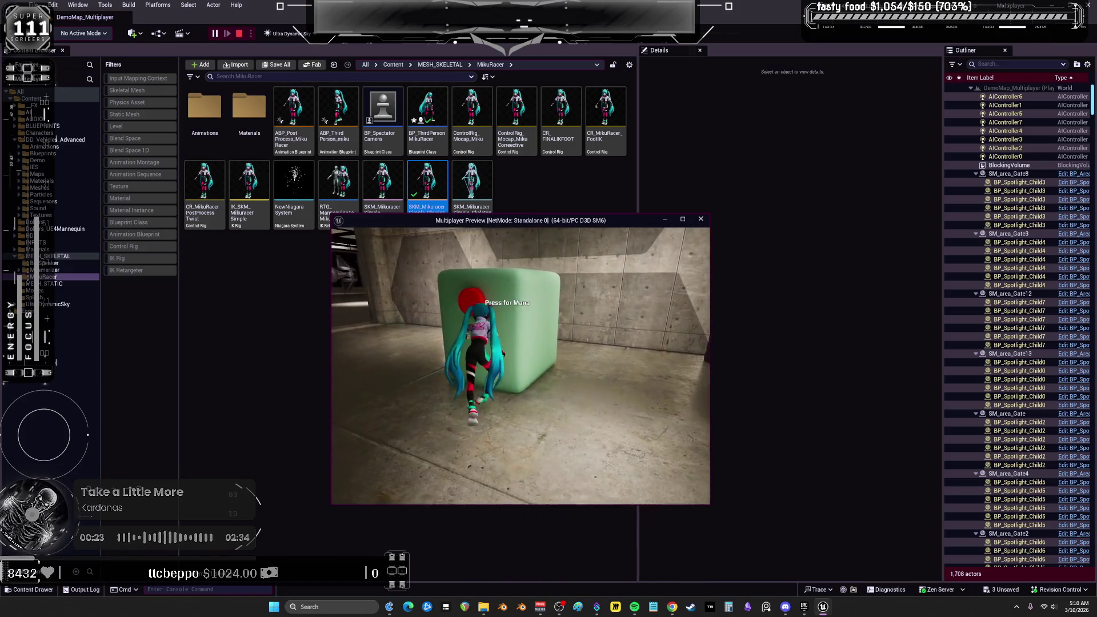
key("e")
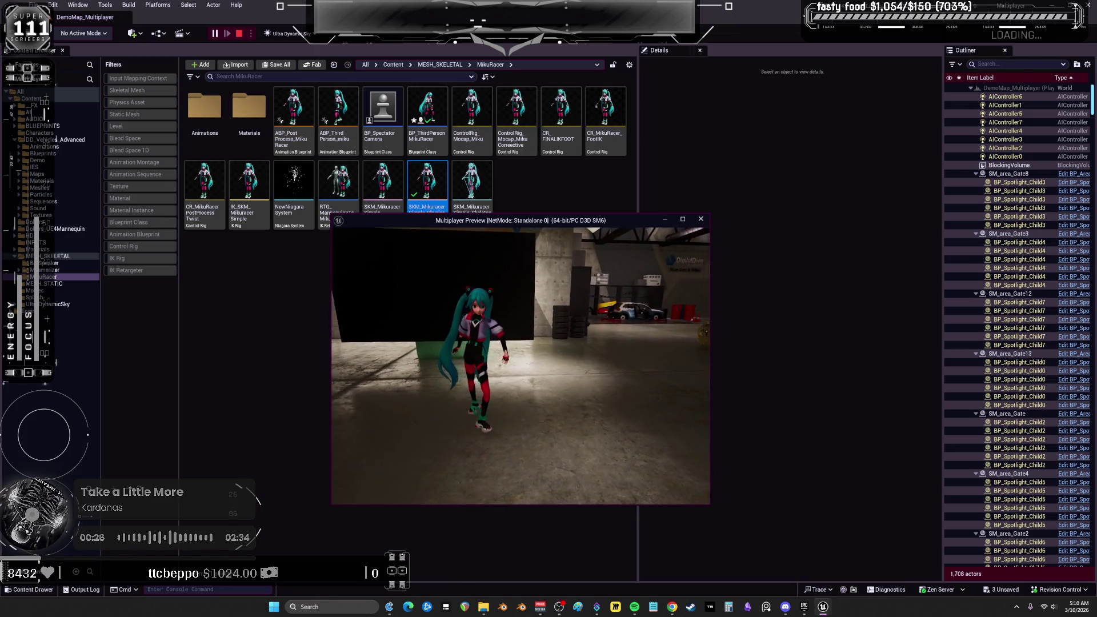
key("w")
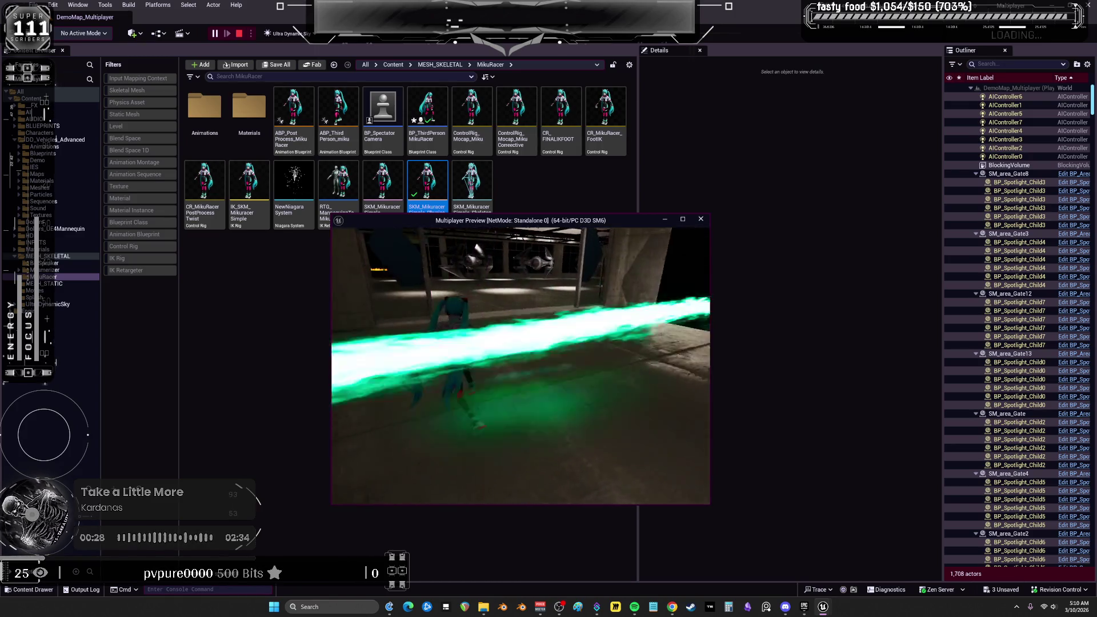